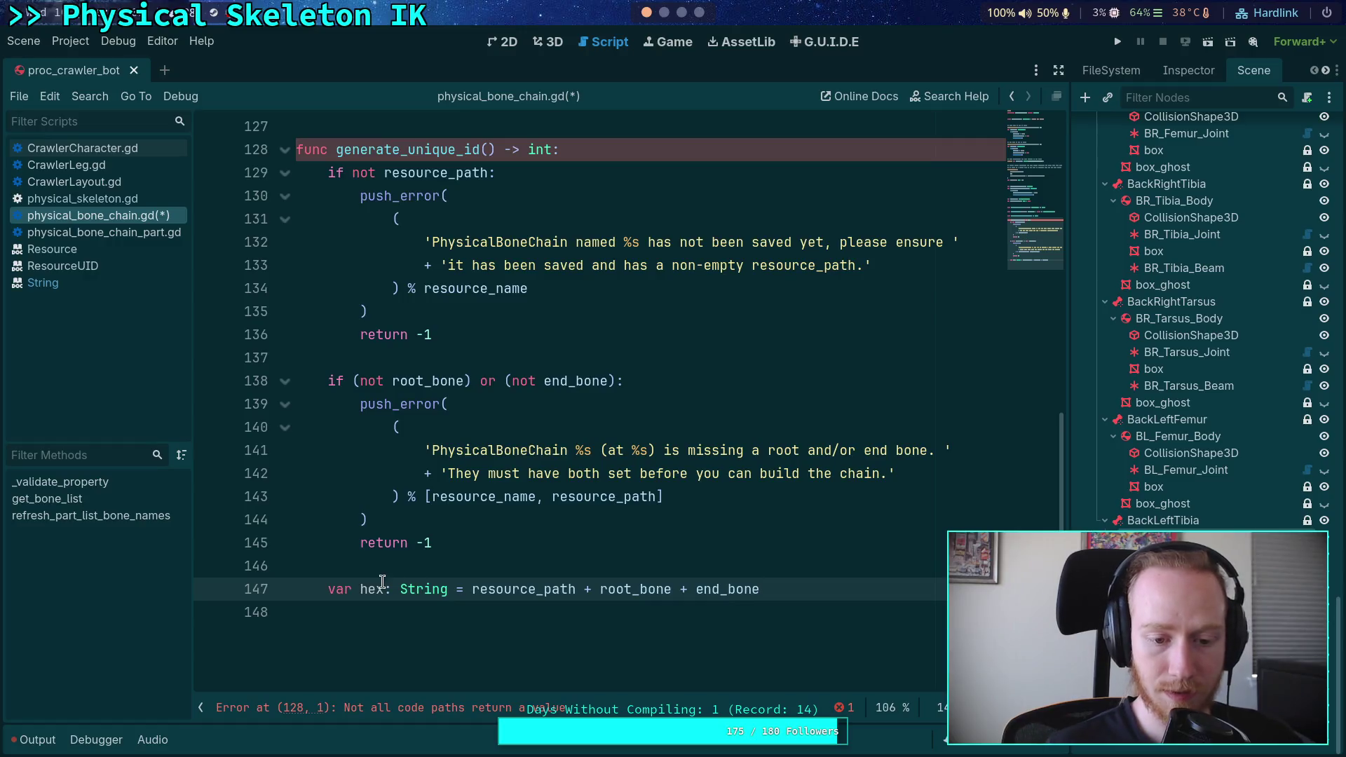
Wrap the resource path and bone-name expression on line 147 in parentheses and hash it with .md5_text().
left_click_drag(472, 589, 811, 589)
left_click(811, 589)
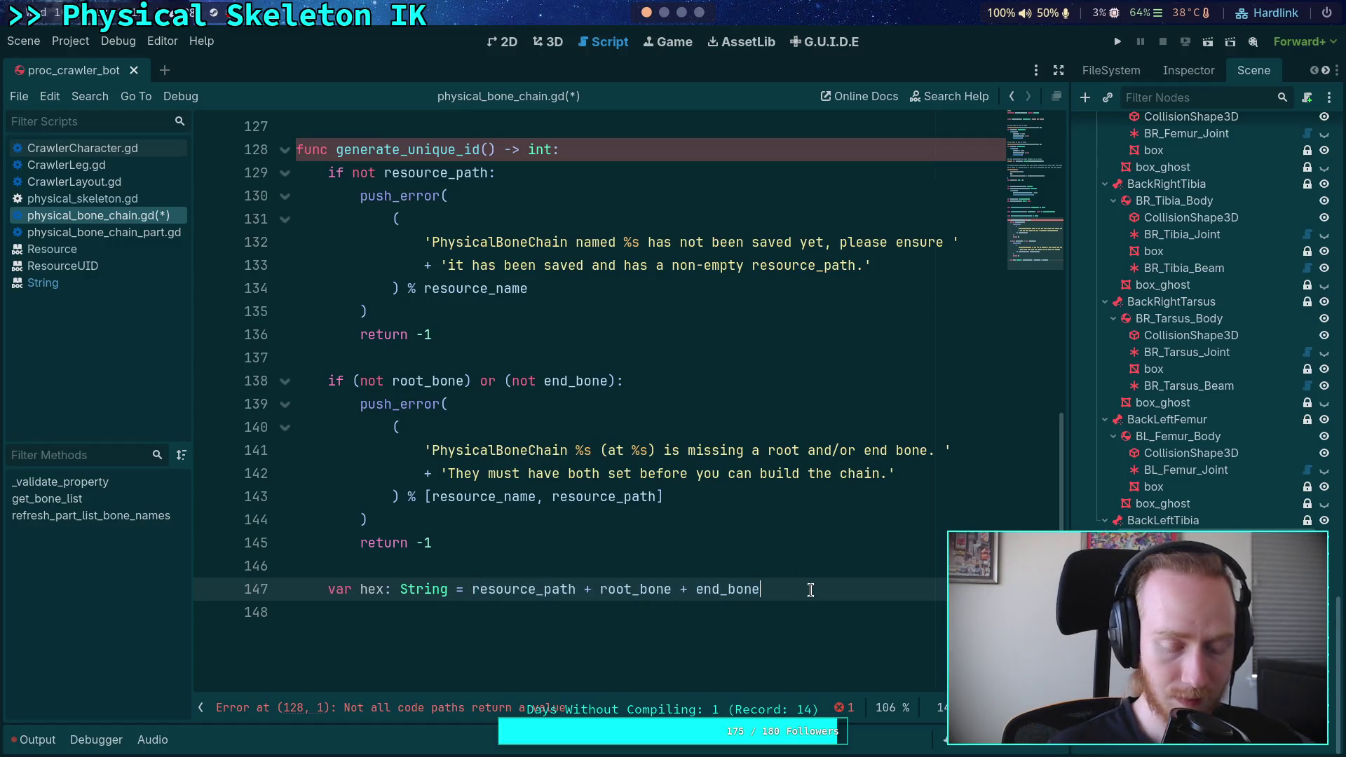
left_click_drag(472, 589, 812, 586)
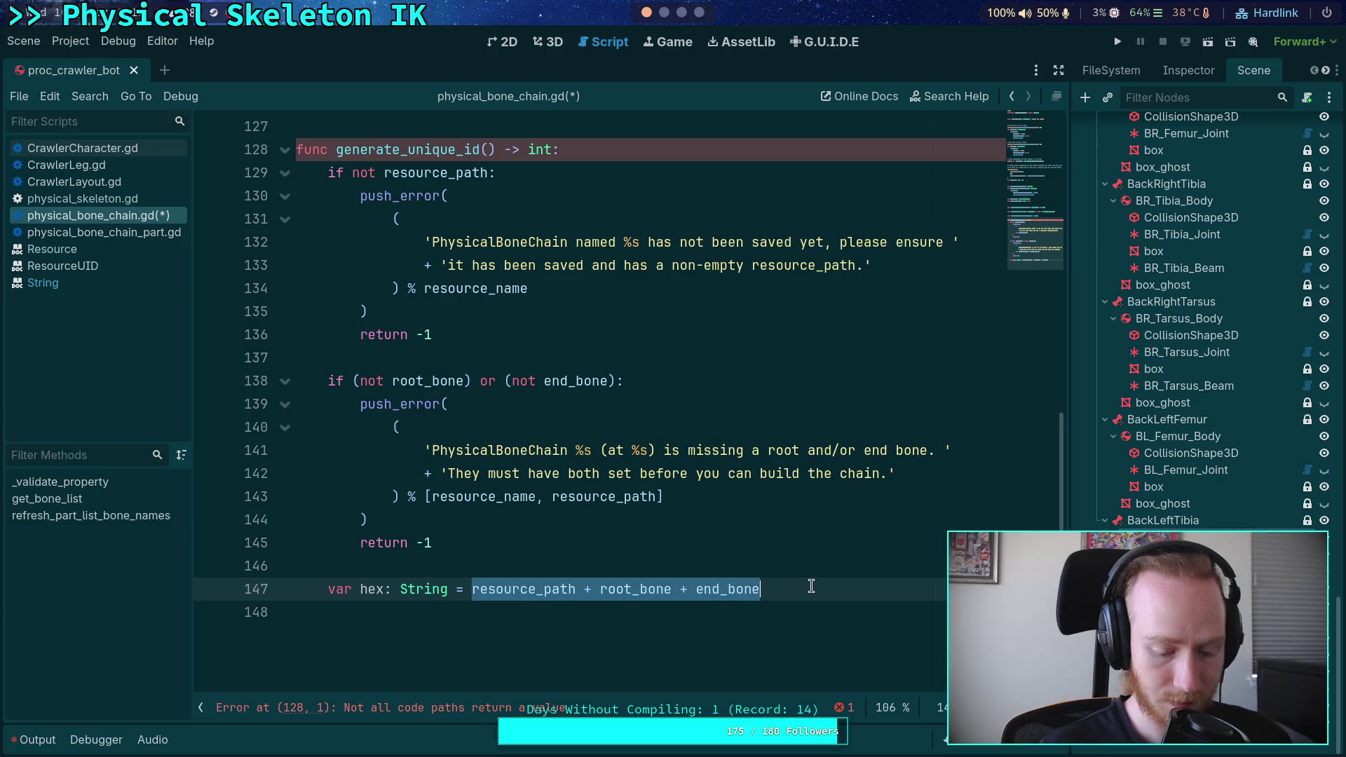
type("(")
type(".ha")
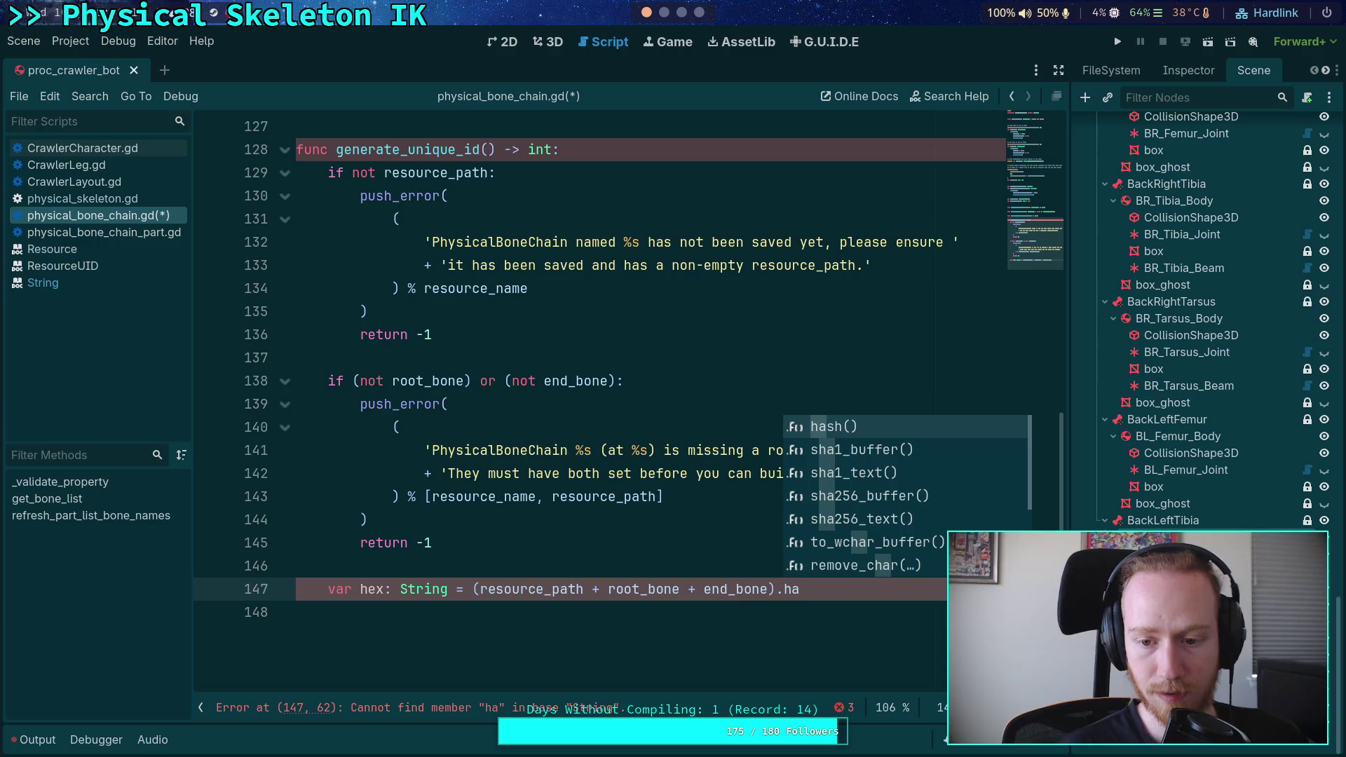
key("BackSpace")
key("BackSpace")
type("md")
key("Down")
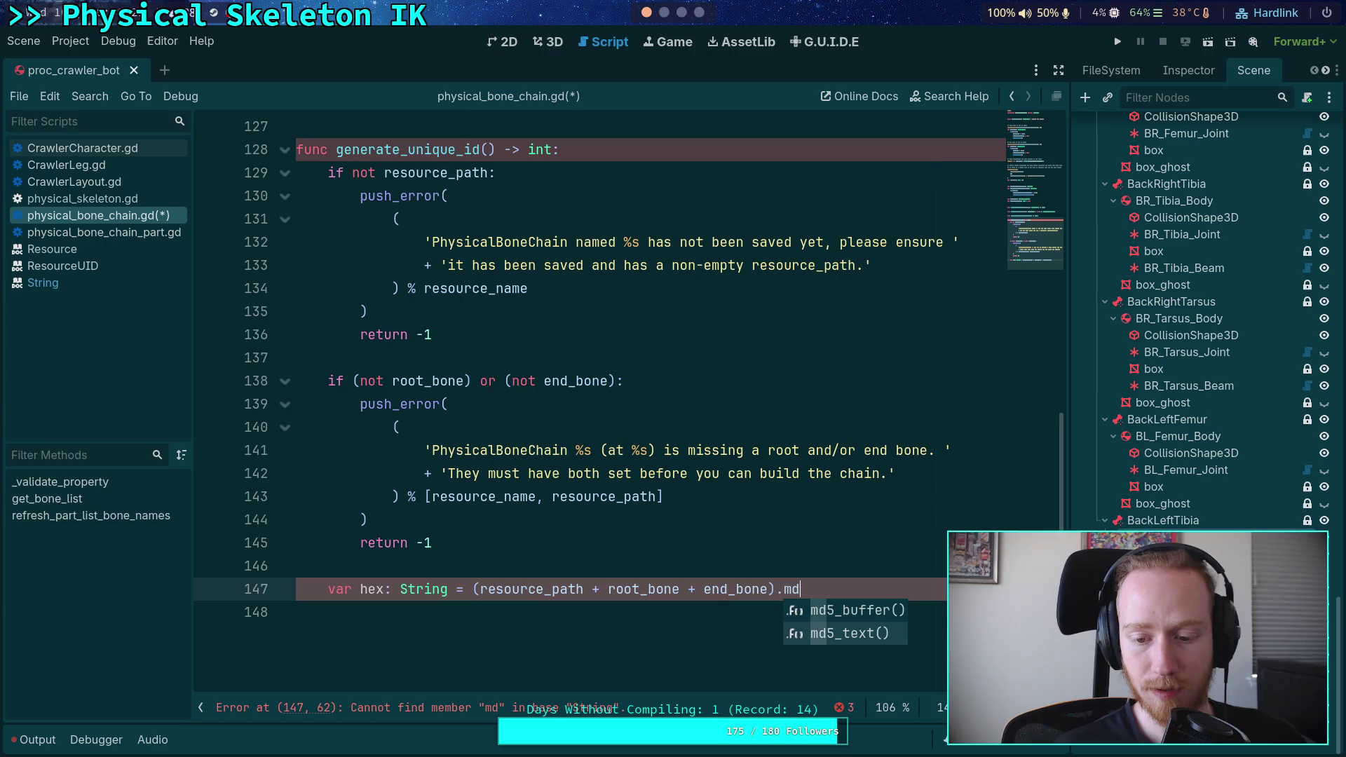
key("Return")
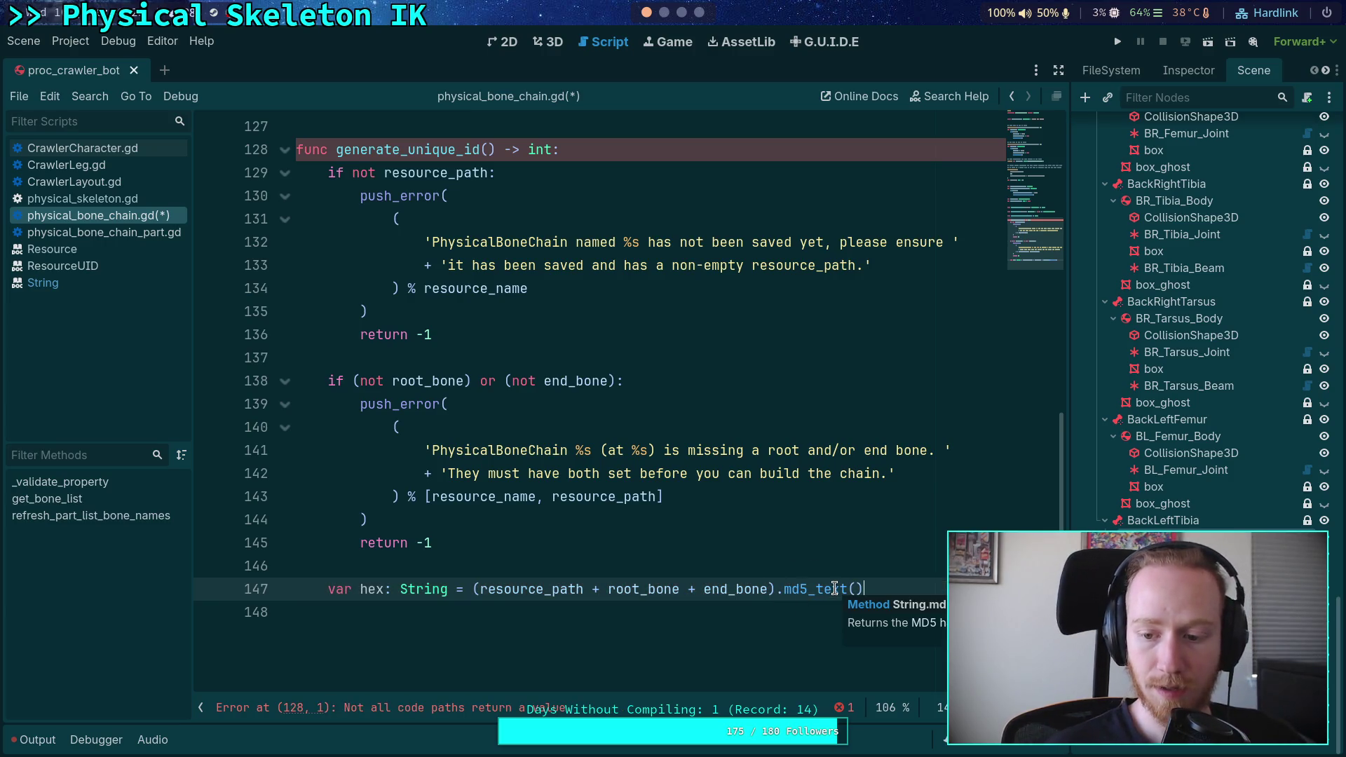
Start a new indented line 148 below the hex assignment and switch to the browser.
left_click(806, 605)
scroll(779, 613, "down", 1)
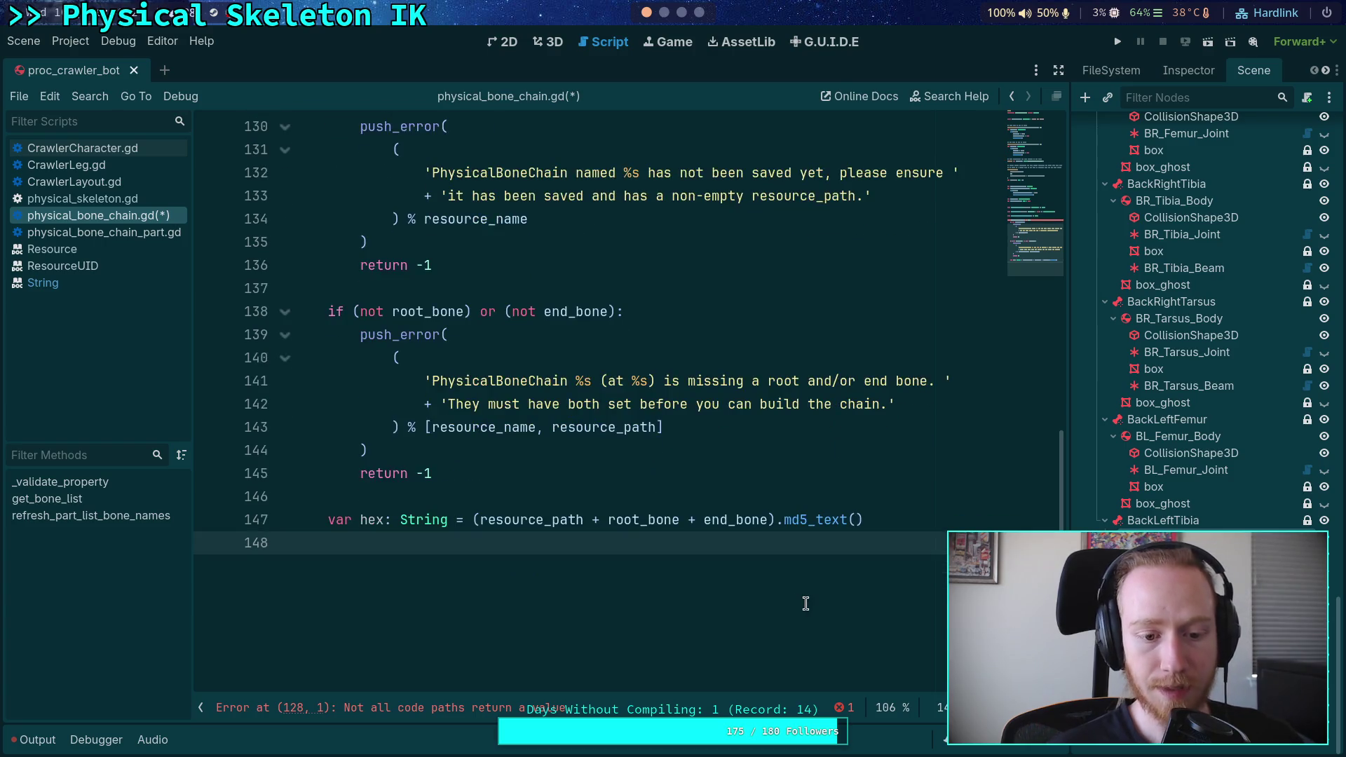
key("Return")
key("Up")
key("Tab")
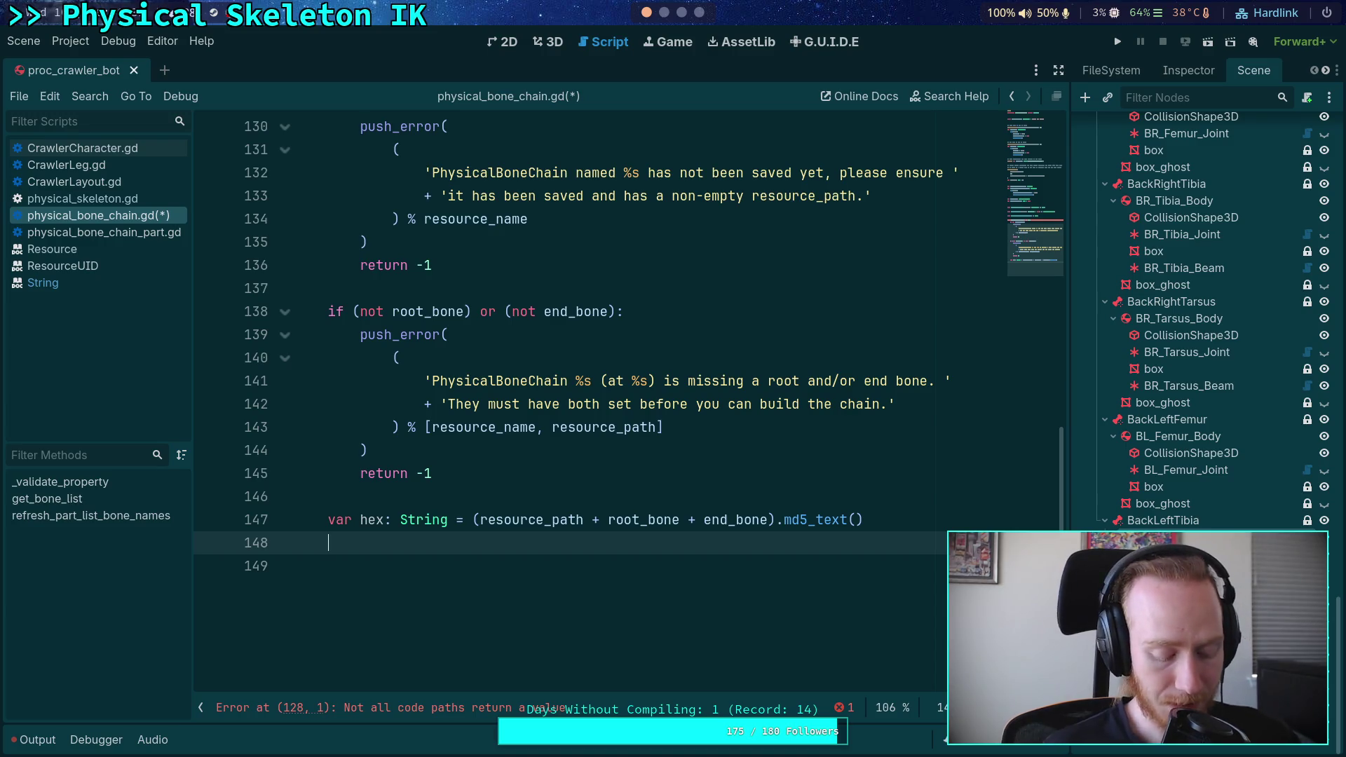
key("super+4")
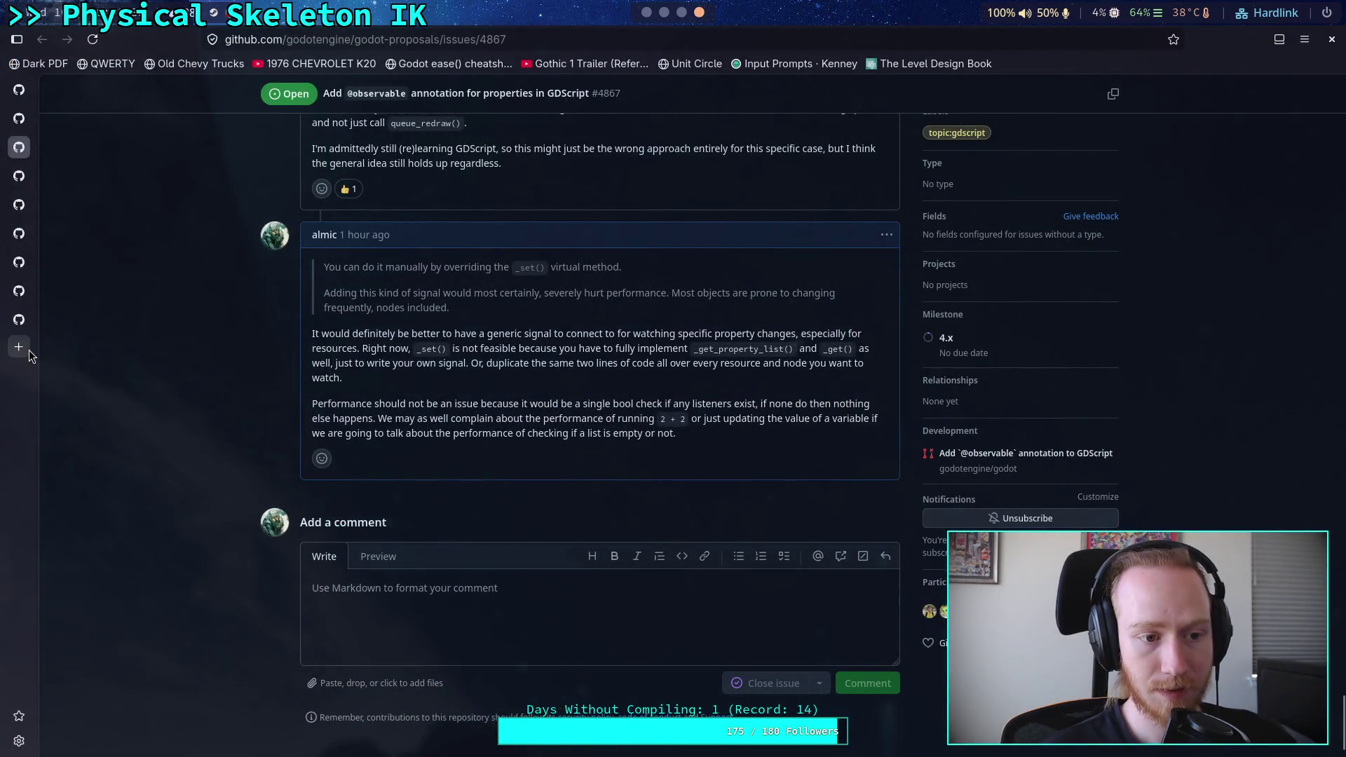
Search Brave for 'how many bits for md5' to confirm MD5 is 128 bits, then return to Godot.
left_click(31, 349)
type("how many hi")
key("BackSpace")
key("BackSpace")
type("bits for md5")
key("Return")
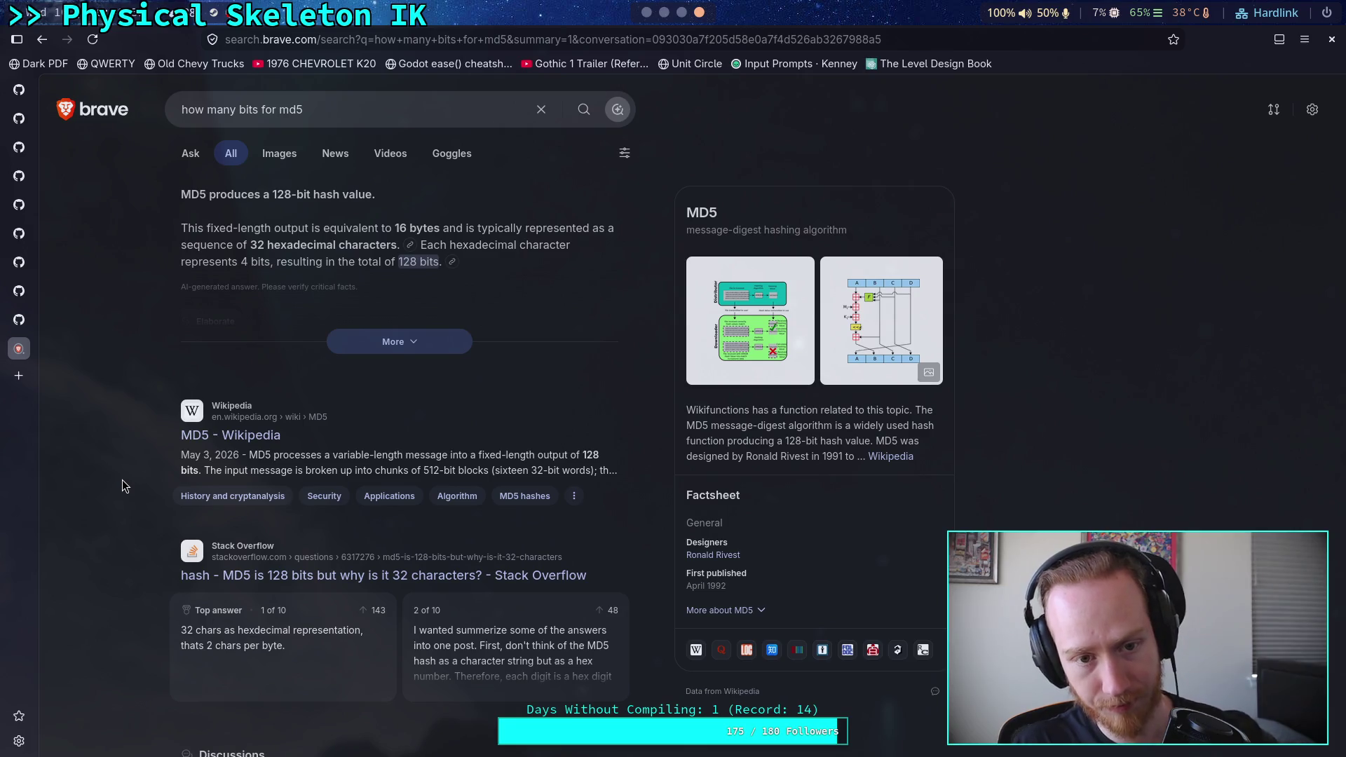
key("super+1")
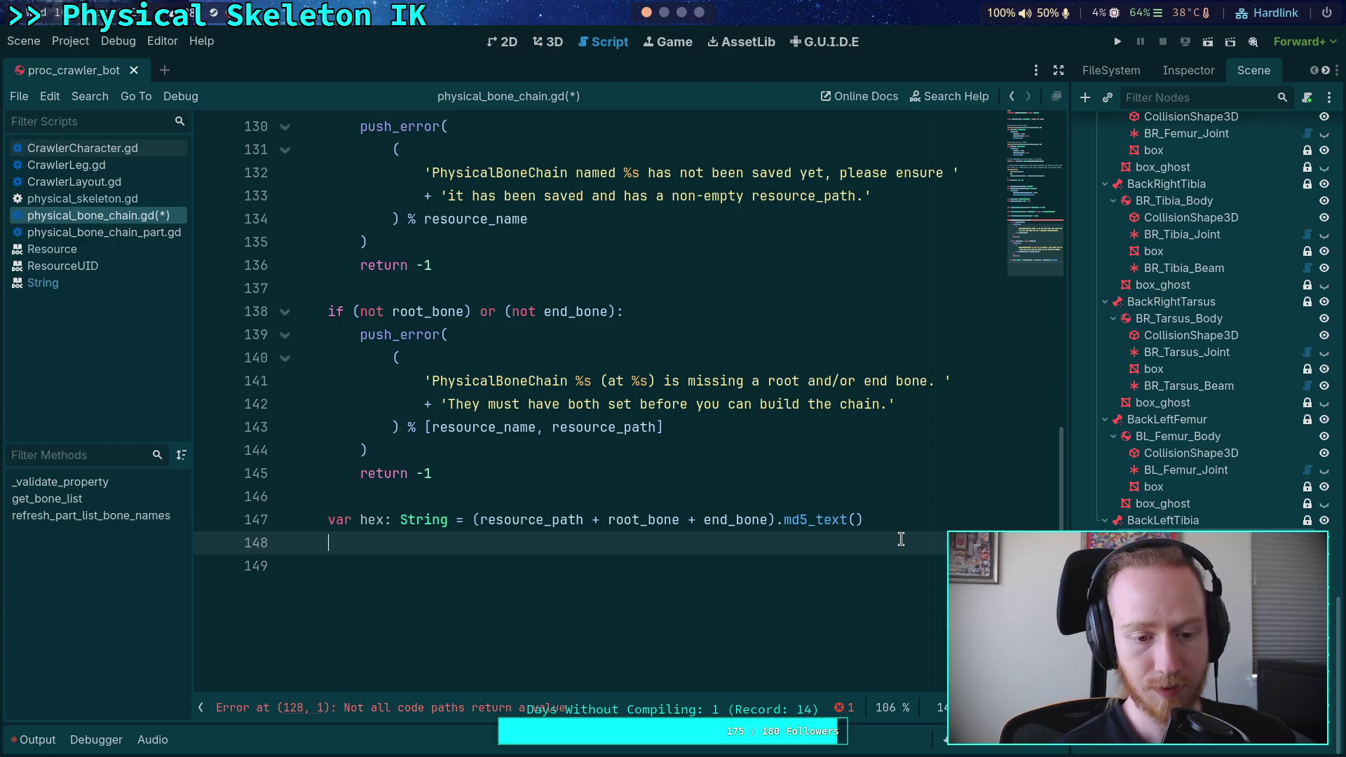
On line 148 begin 'unique_id = hex.' and try get_slice as the string method.
type("var")
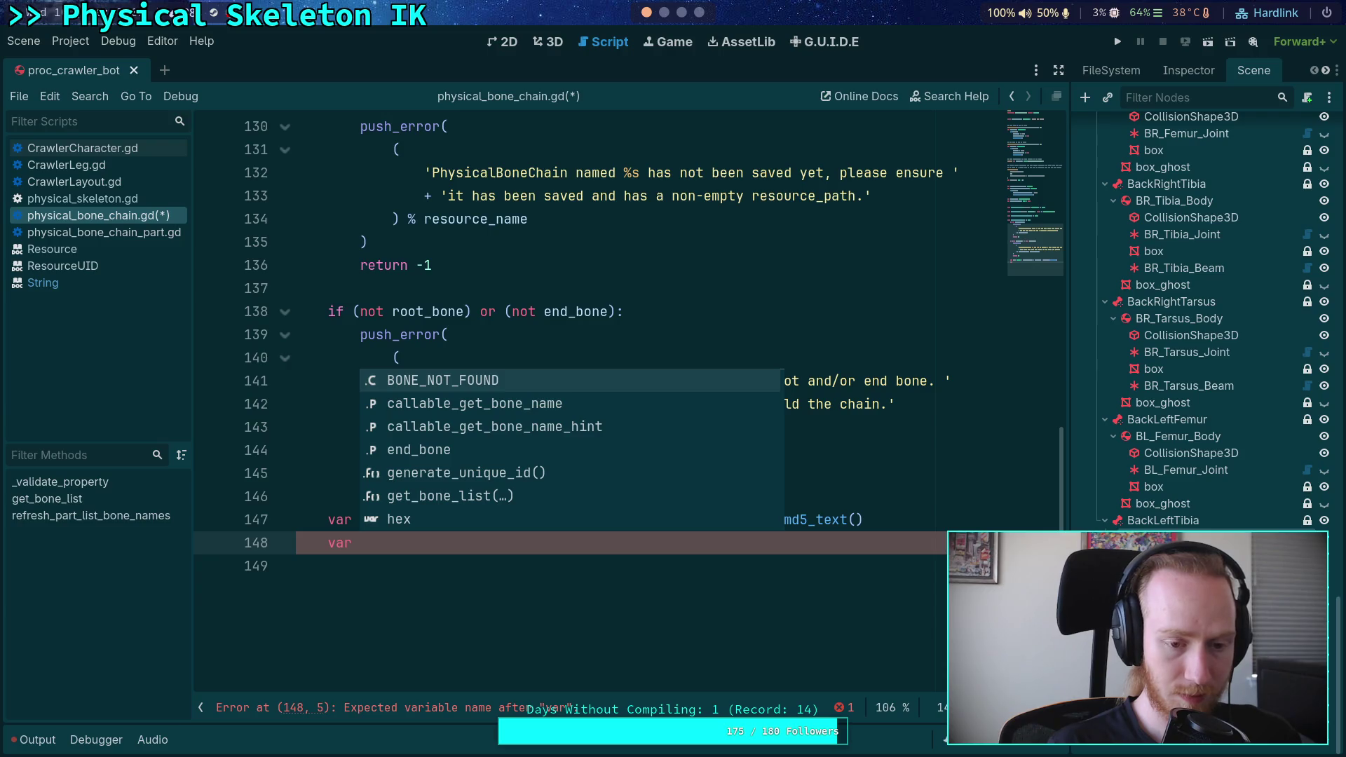
key("BackSpace")
key("BackSpace")
key("BackSpace")
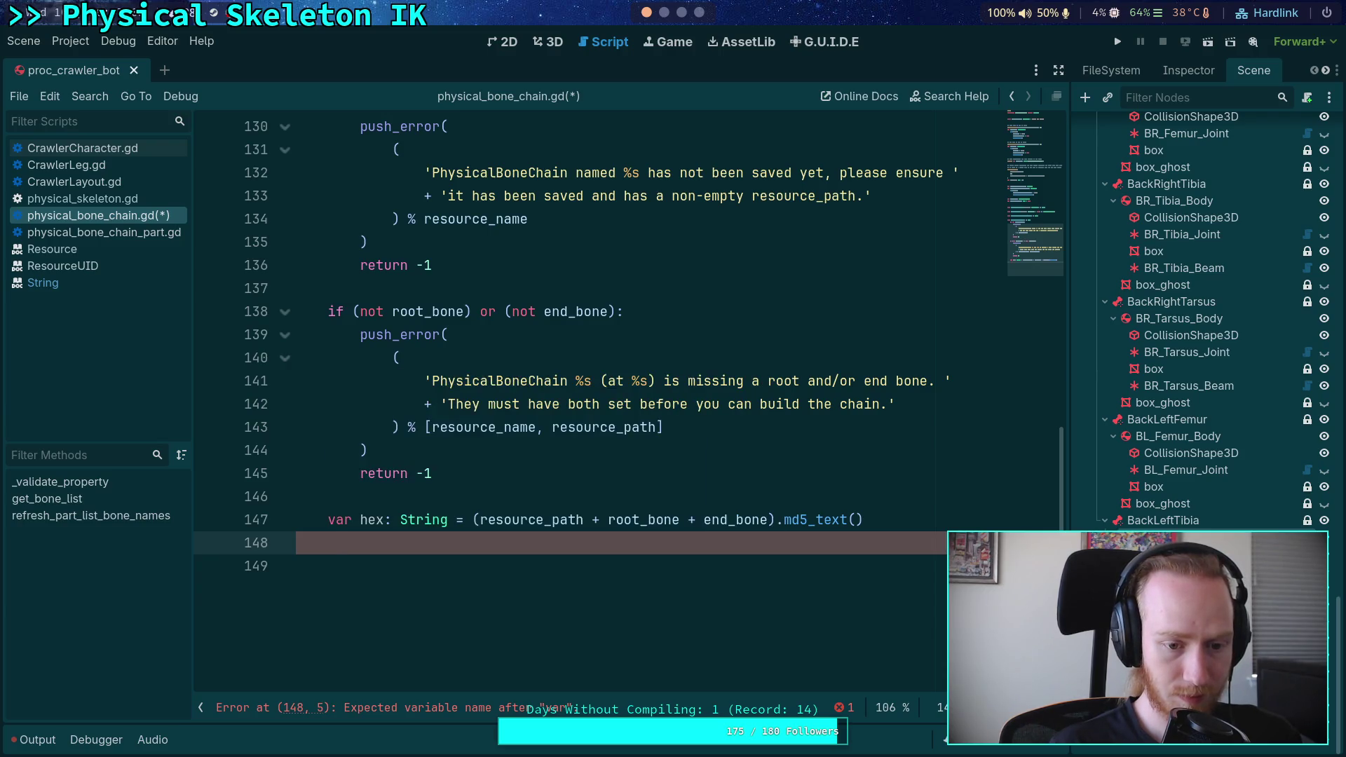
type("un")
key("Return")
type("= ")
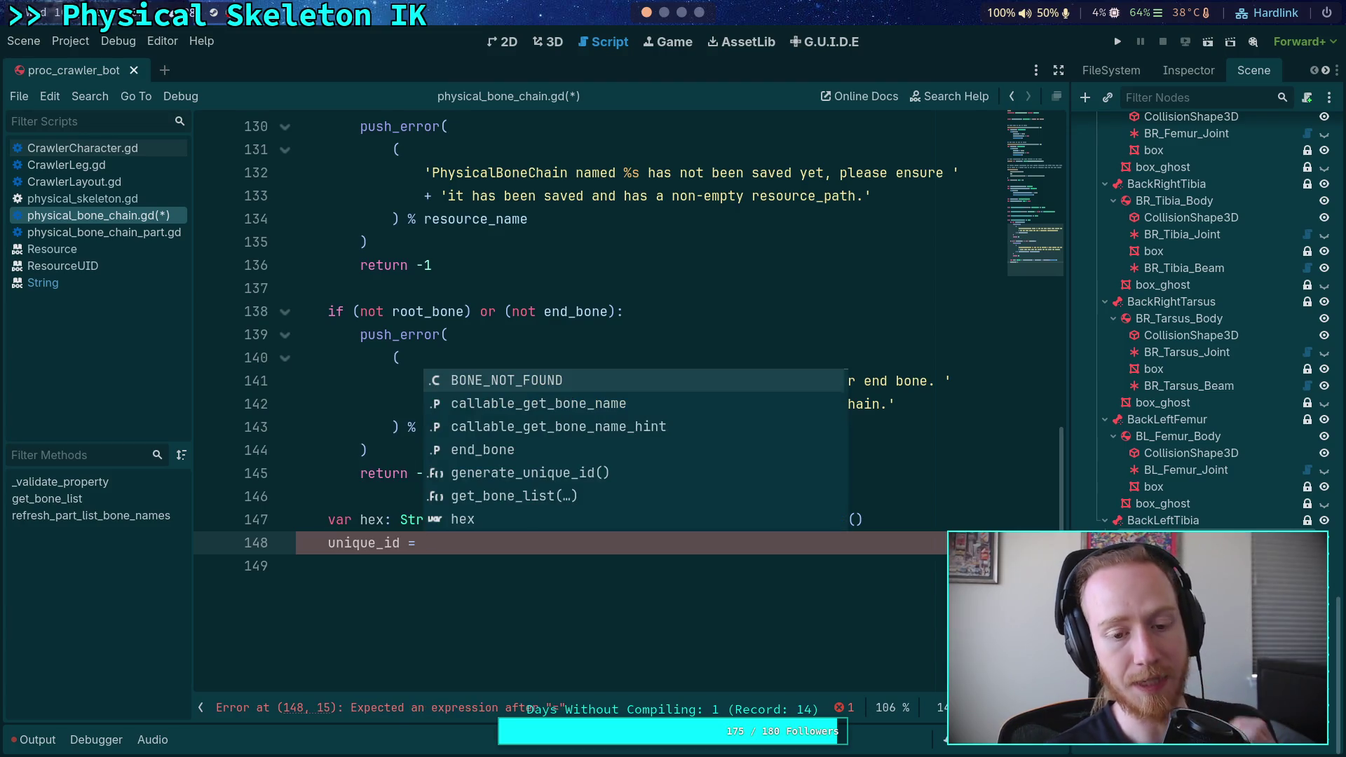
type("hex.")
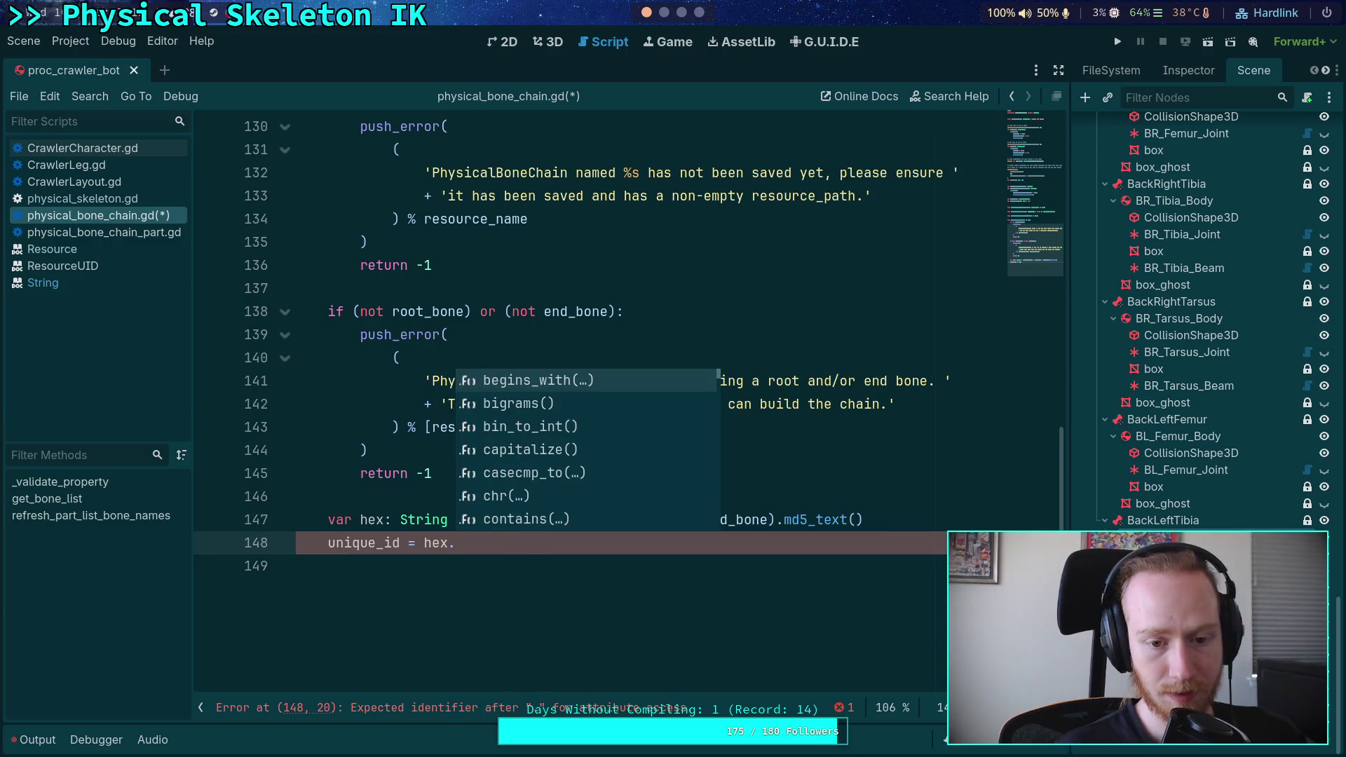
key("BackSpace")
type("[")
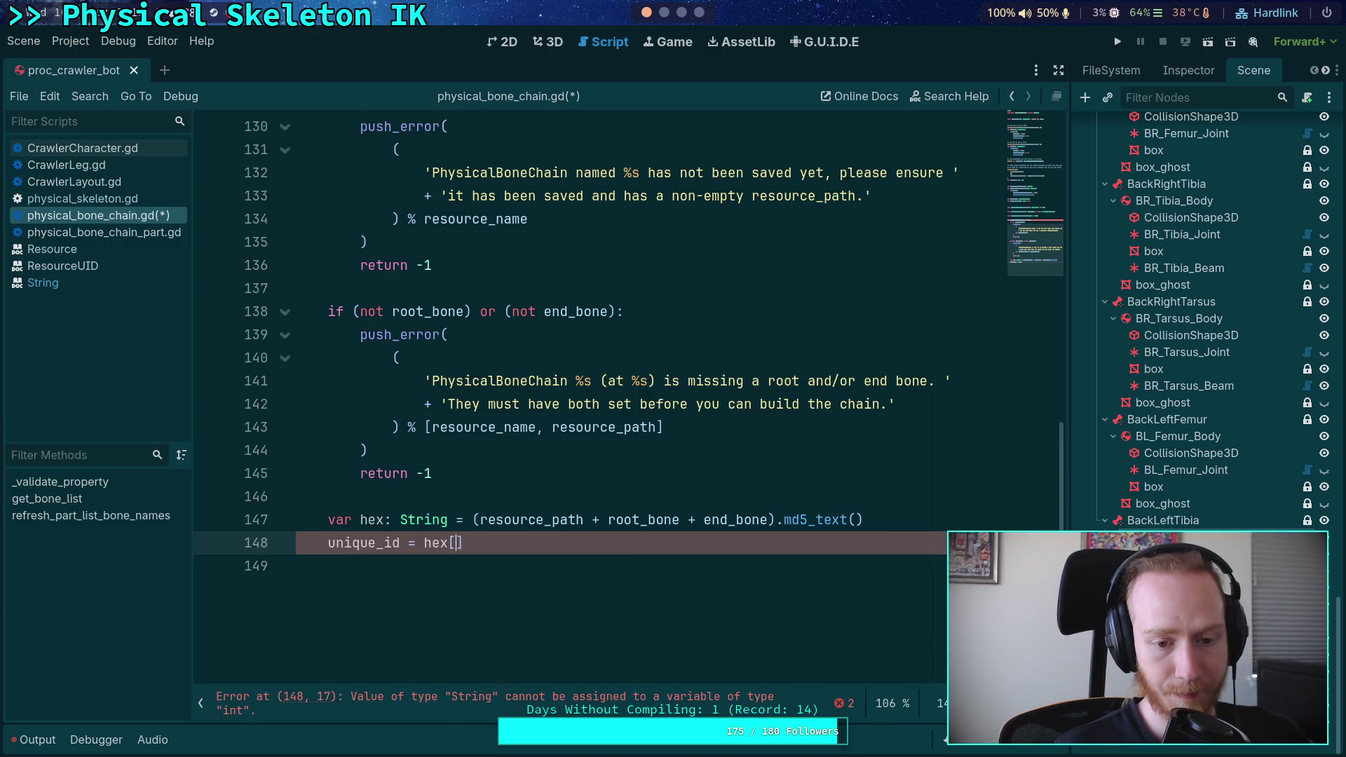
key("BackSpace")
type(".sl")
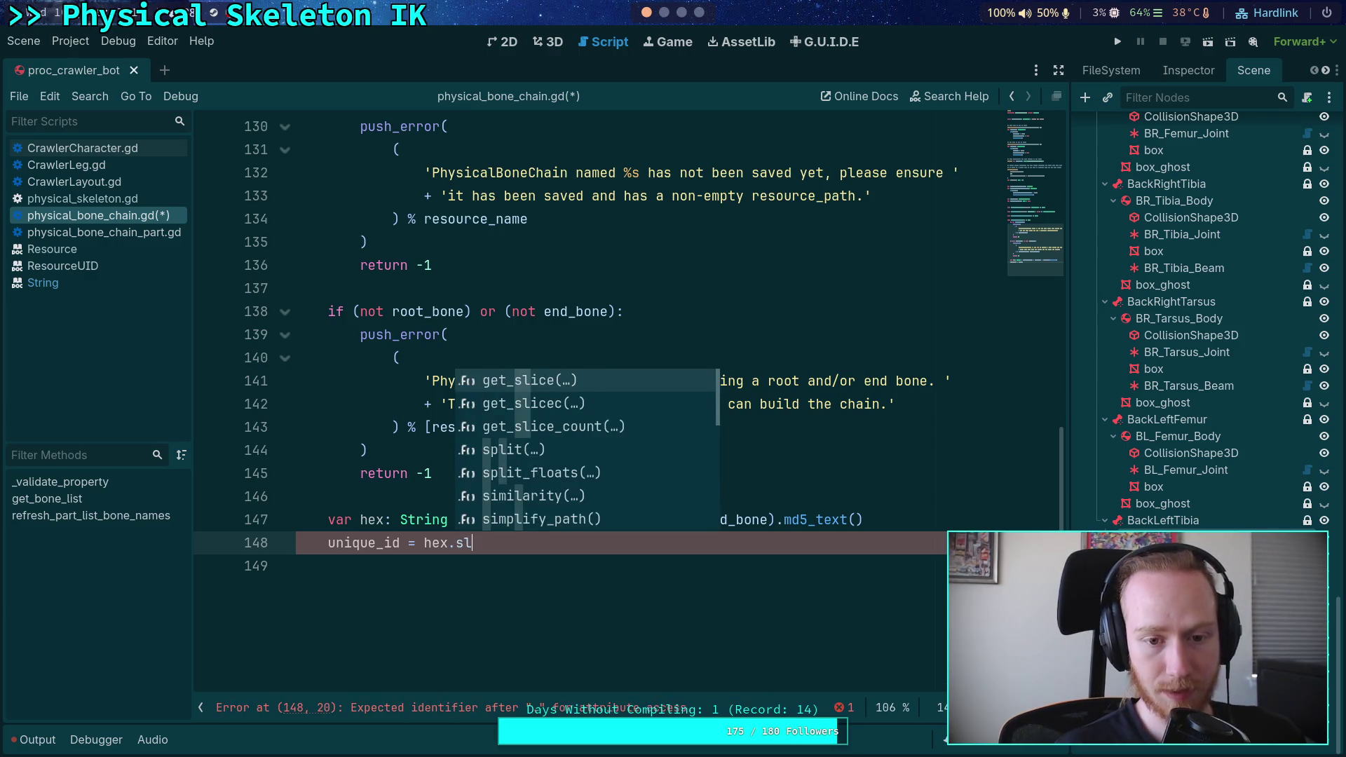
key("Return")
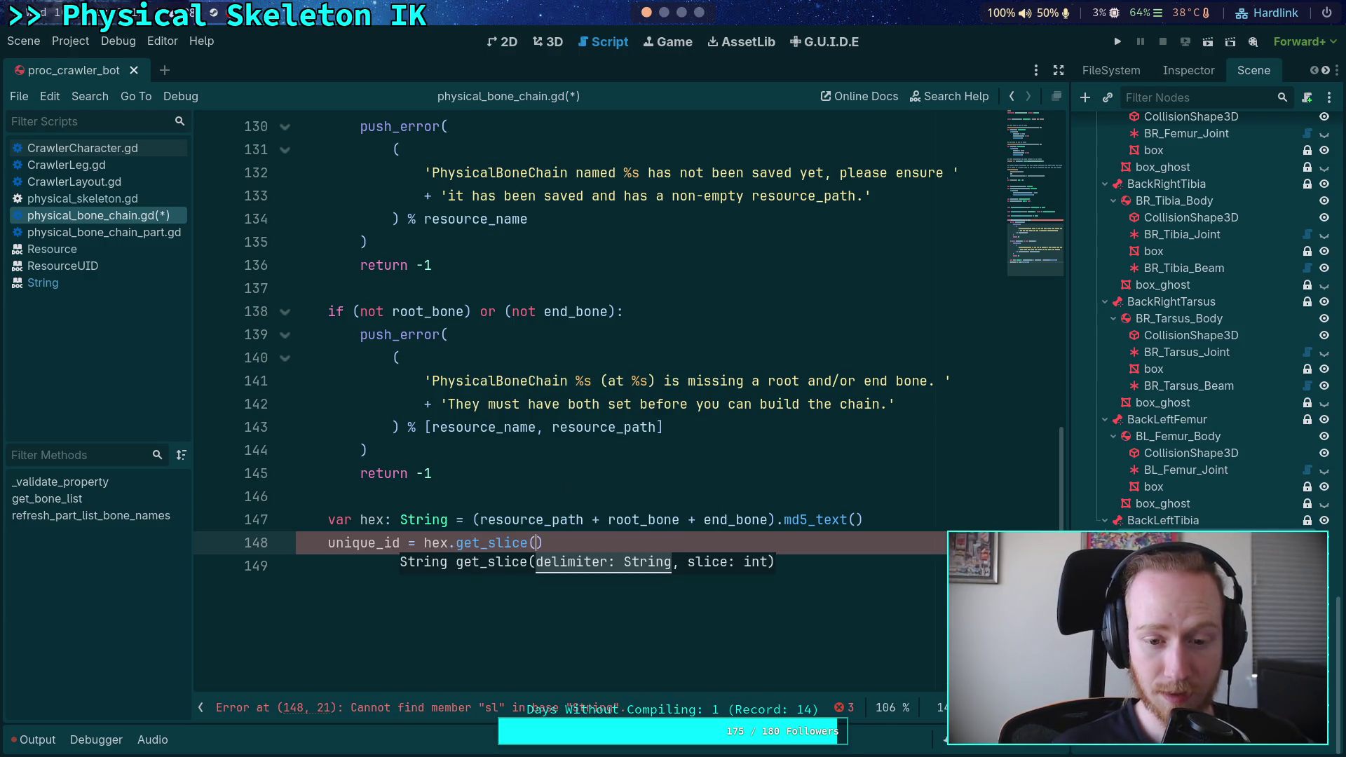
Replace get_slice with substr so line 148 reads unique_id = hex.substr(0, ).
key("BackSpace")
key("BackSpace")
key("BackSpace")
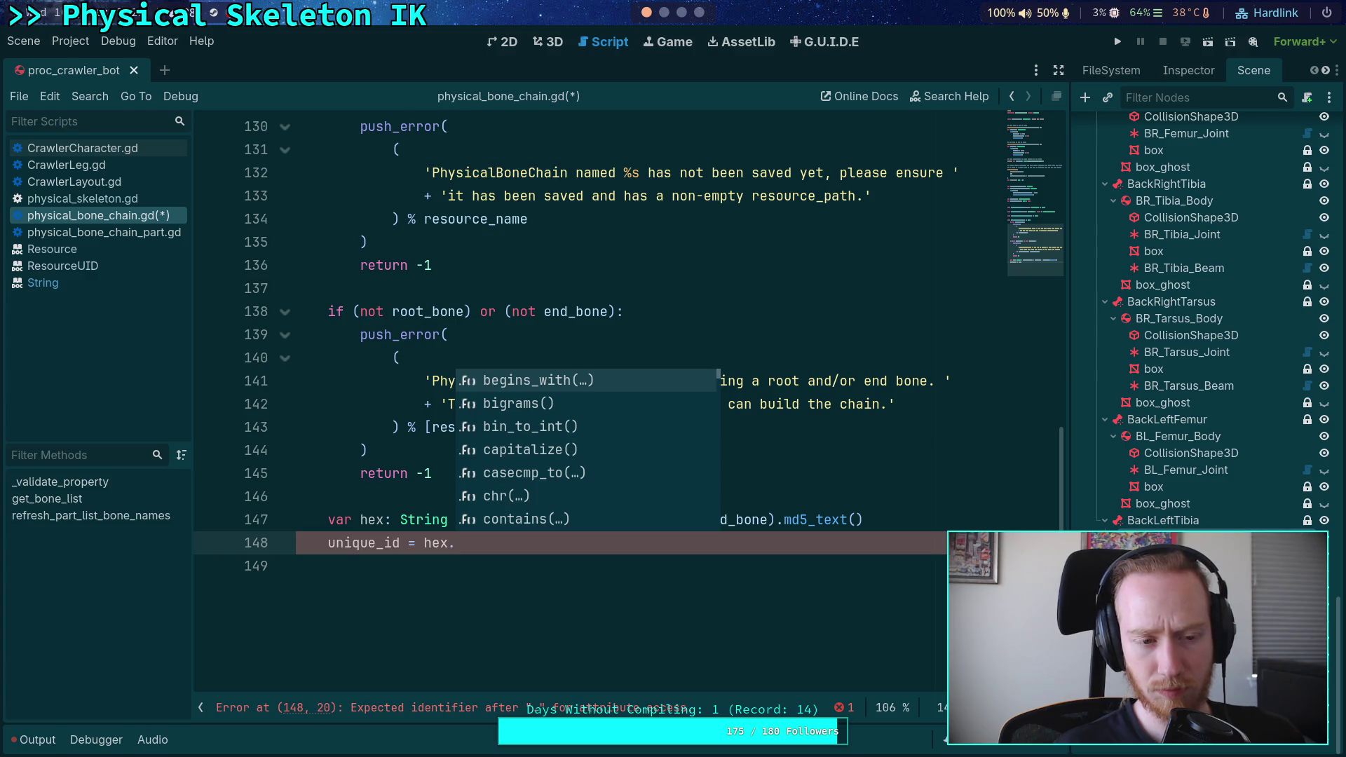
type("ra")
key("BackSpace")
key("BackSpace")
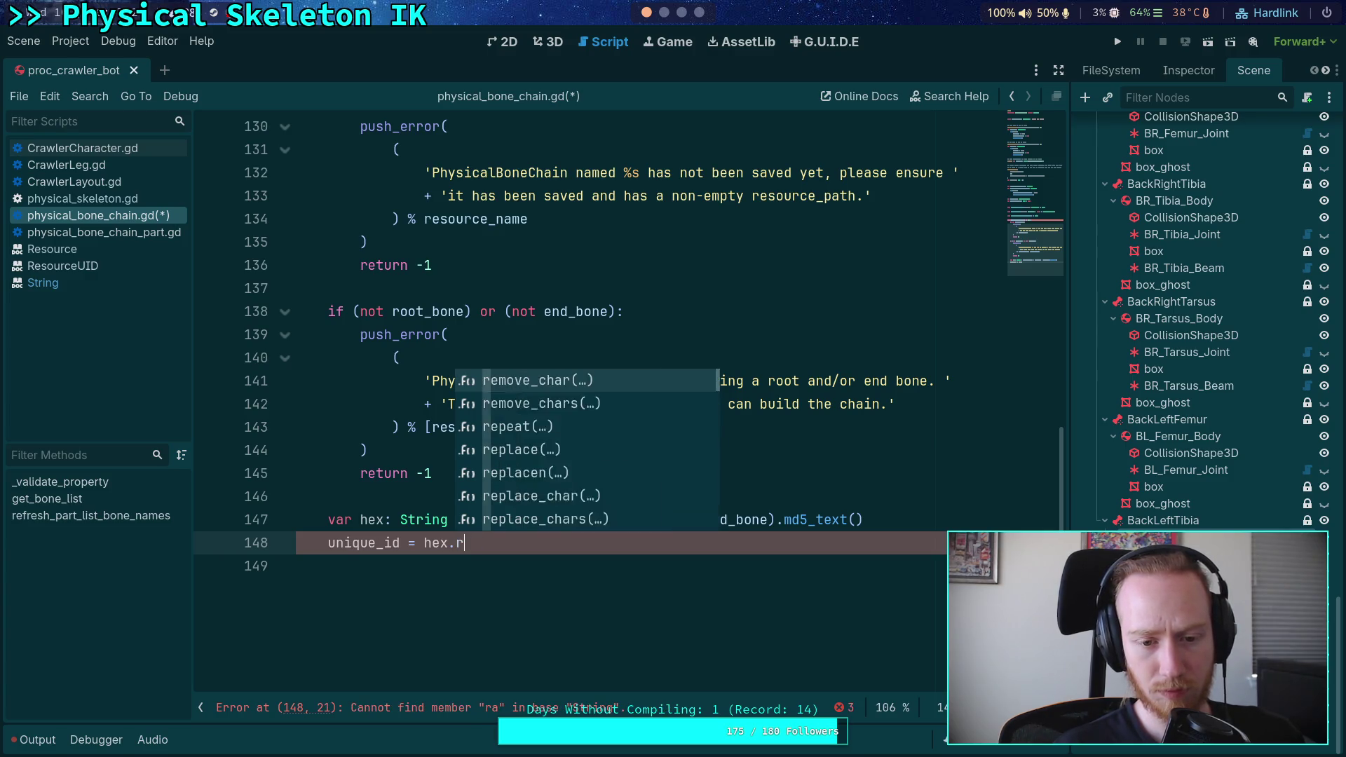
key("Left")
key("Right")
key("Down")
key("Down")
key("Down")
key("Down")
key("BackSpace")
type("[")
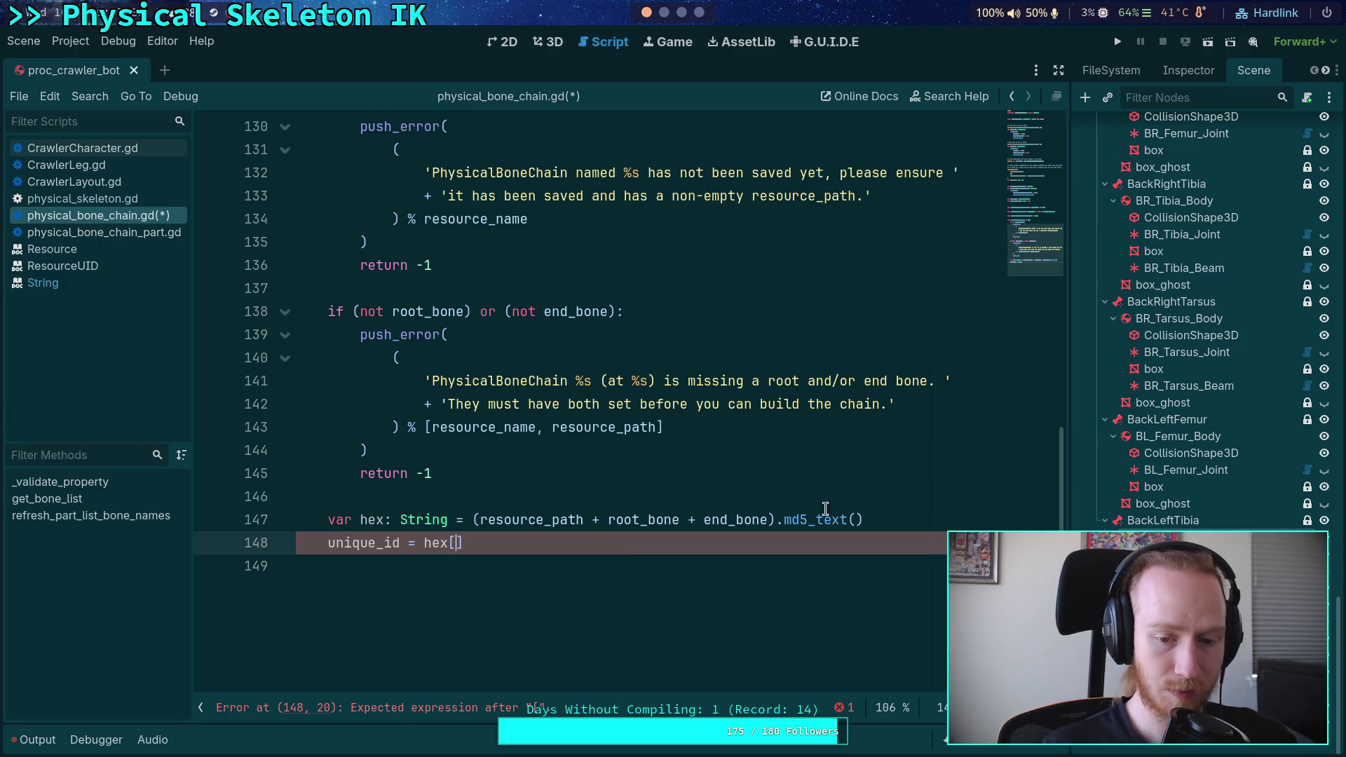
type(":1")
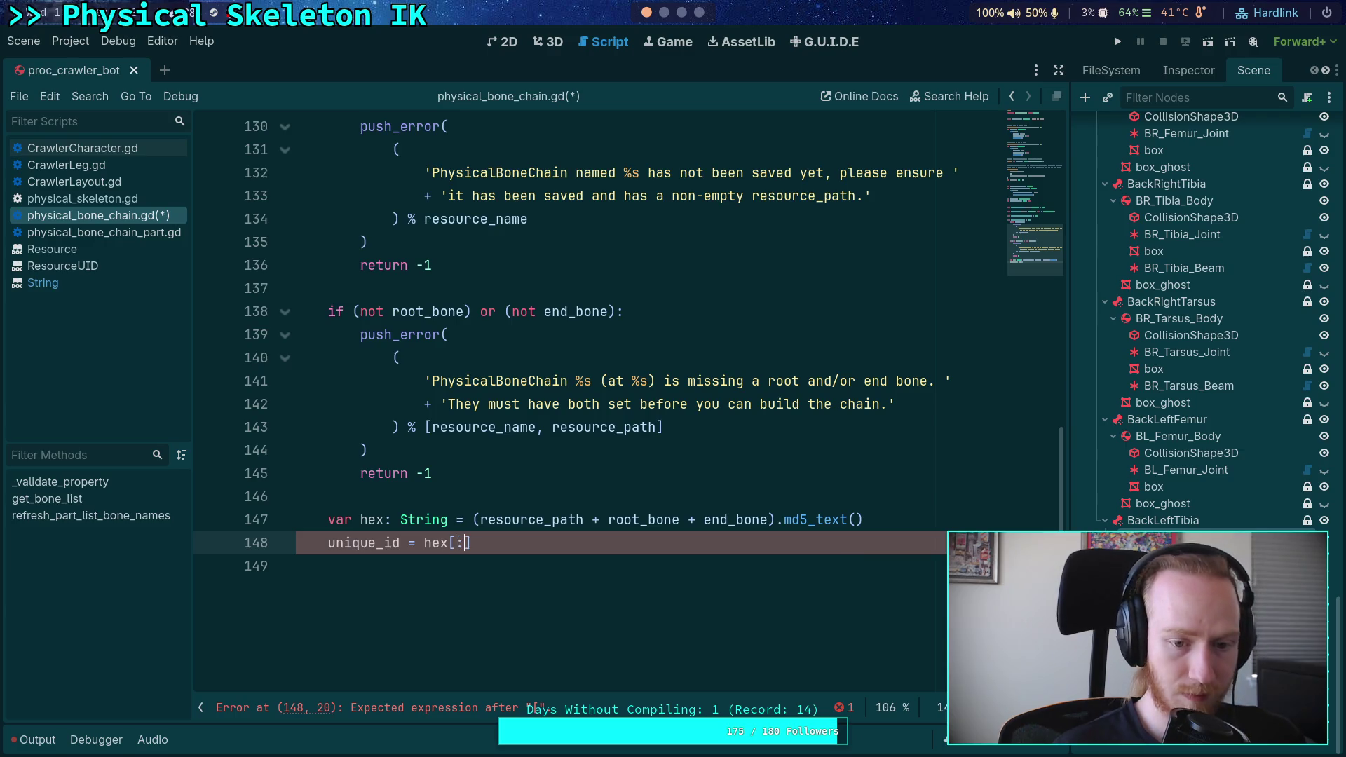
type("].")
key("BackSpace")
key("BackSpace")
key("BackSpace")
type(".")
key("Up")
key("Up")
key("Up")
key("Up")
key("Up")
key("Up")
key("Up")
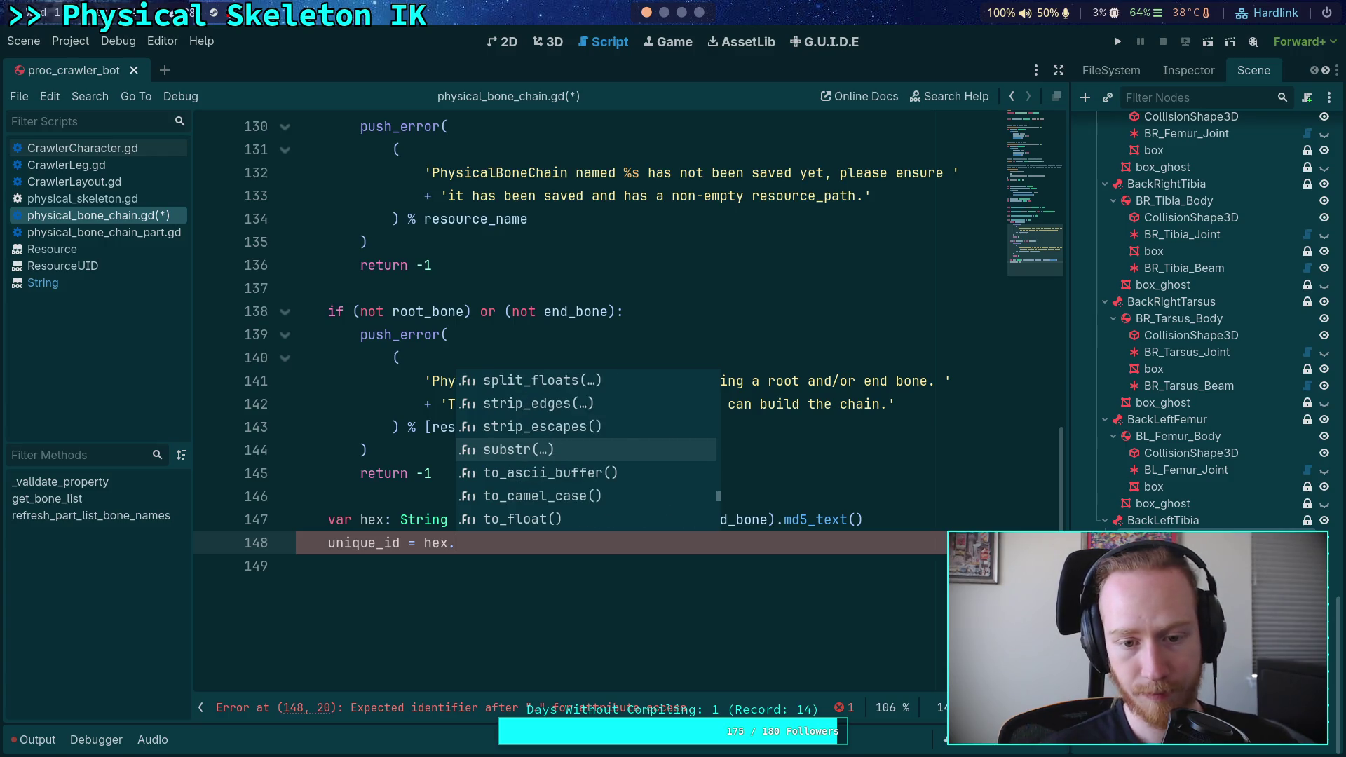
key("Up")
key("Down")
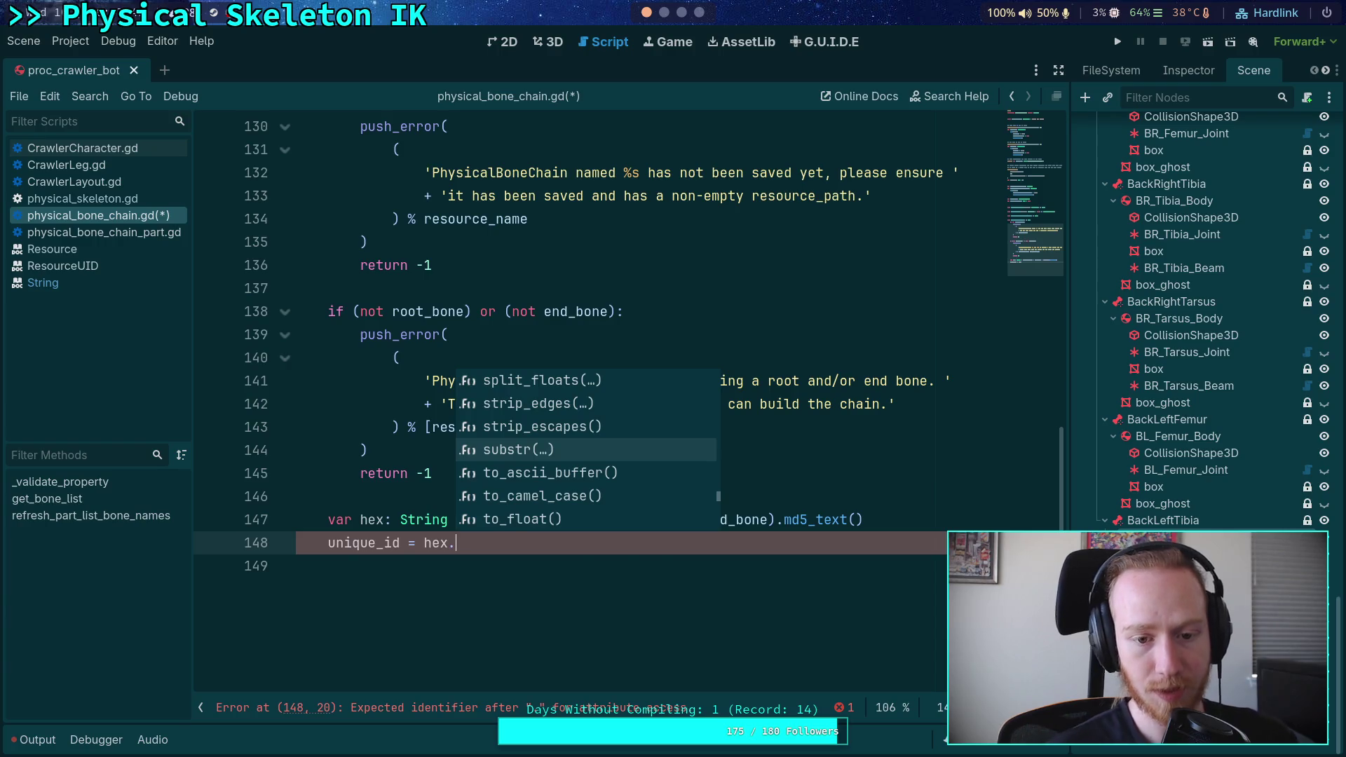
key("Return")
type("0,")
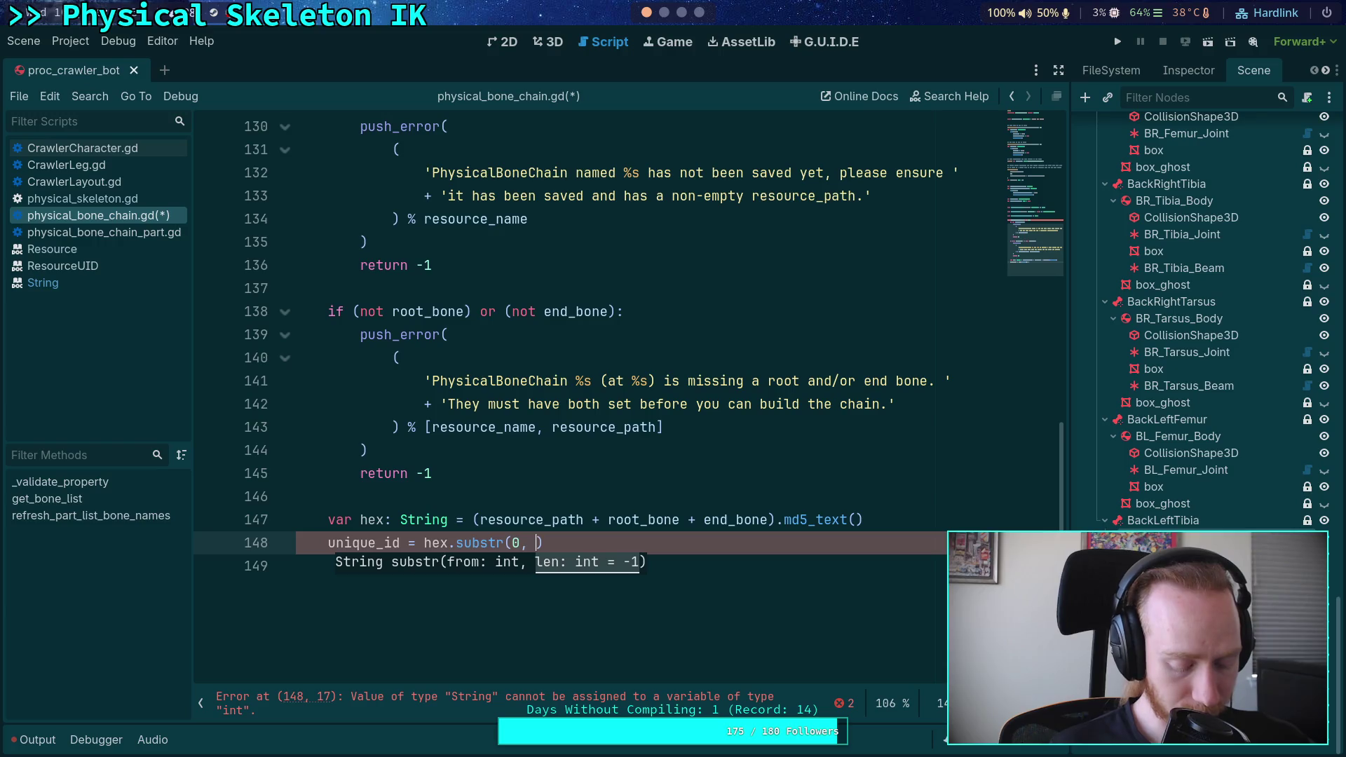
Open the MD5 Wikipedia article from the search results and read down to its Security section.
left_click(699, 12)
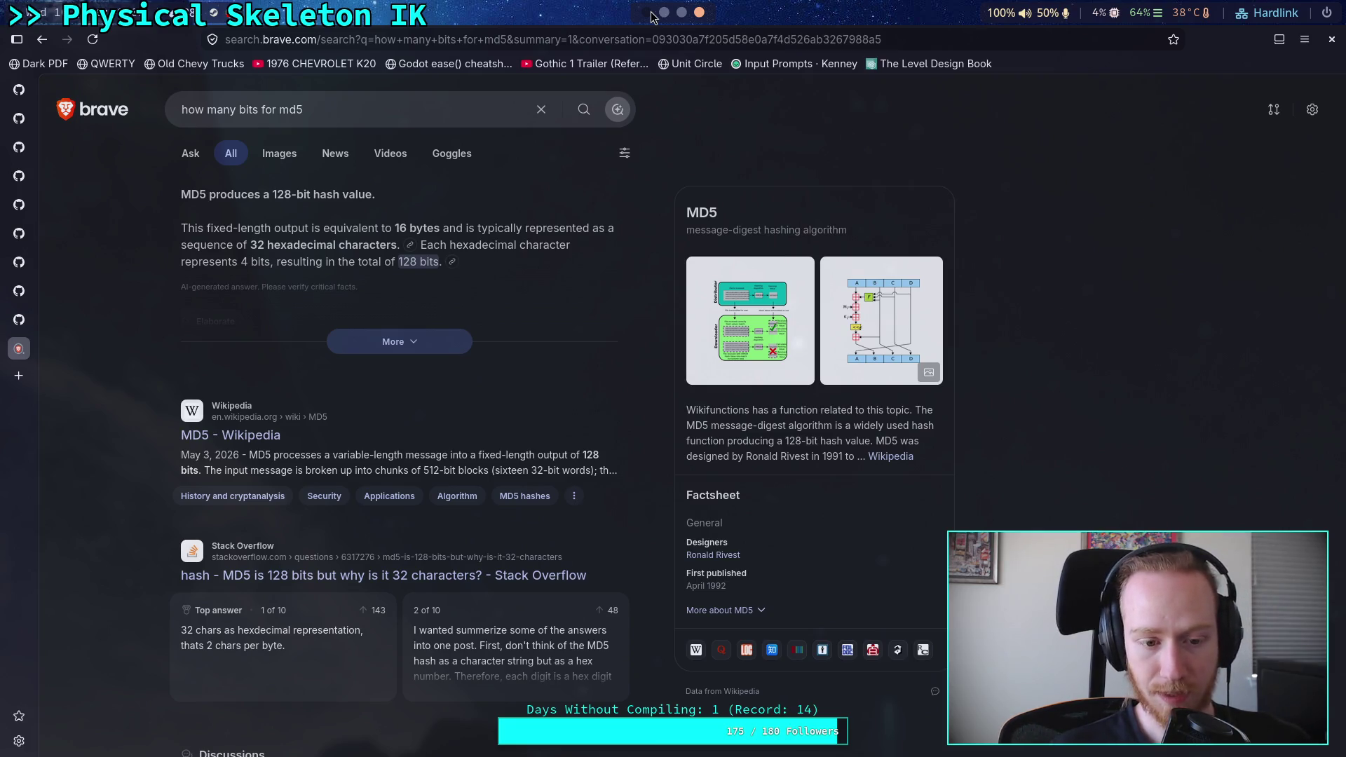
left_click(231, 435)
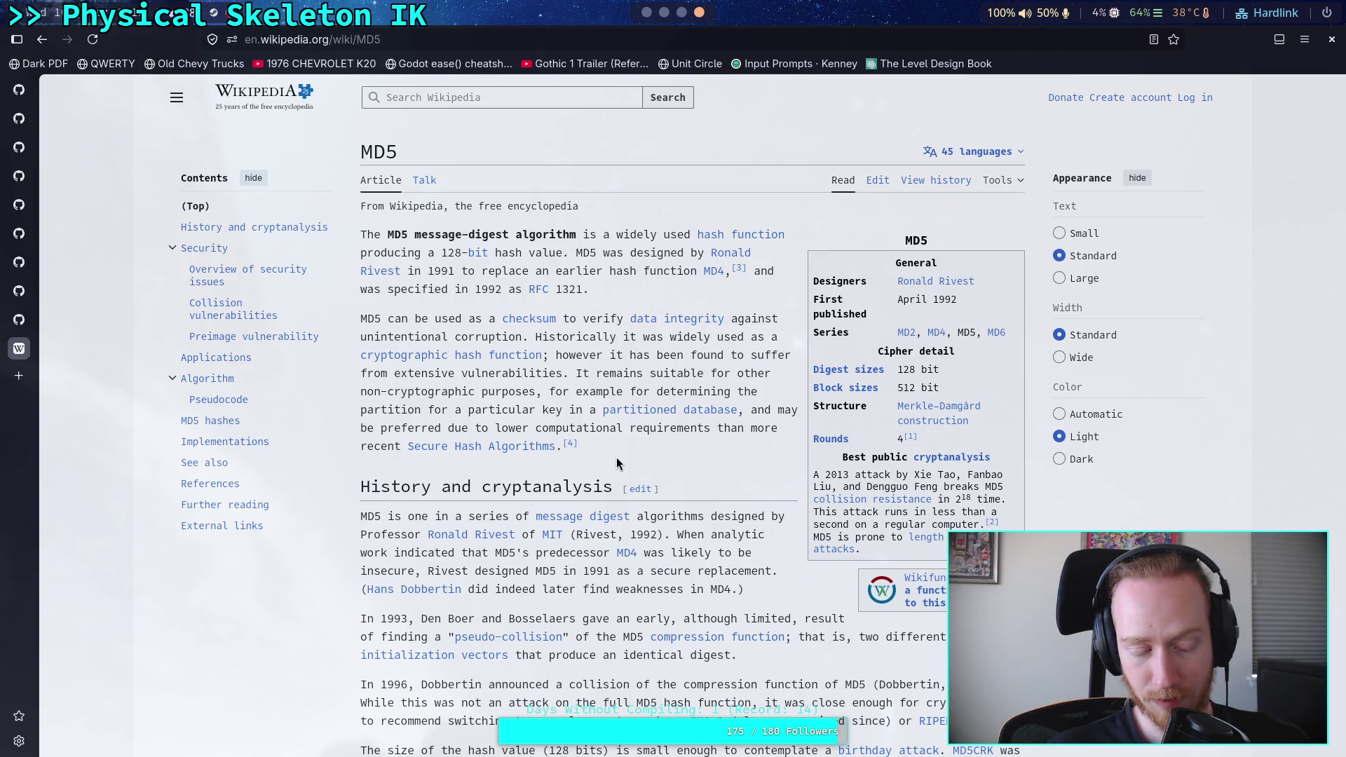
scroll(616, 457, "down", 15)
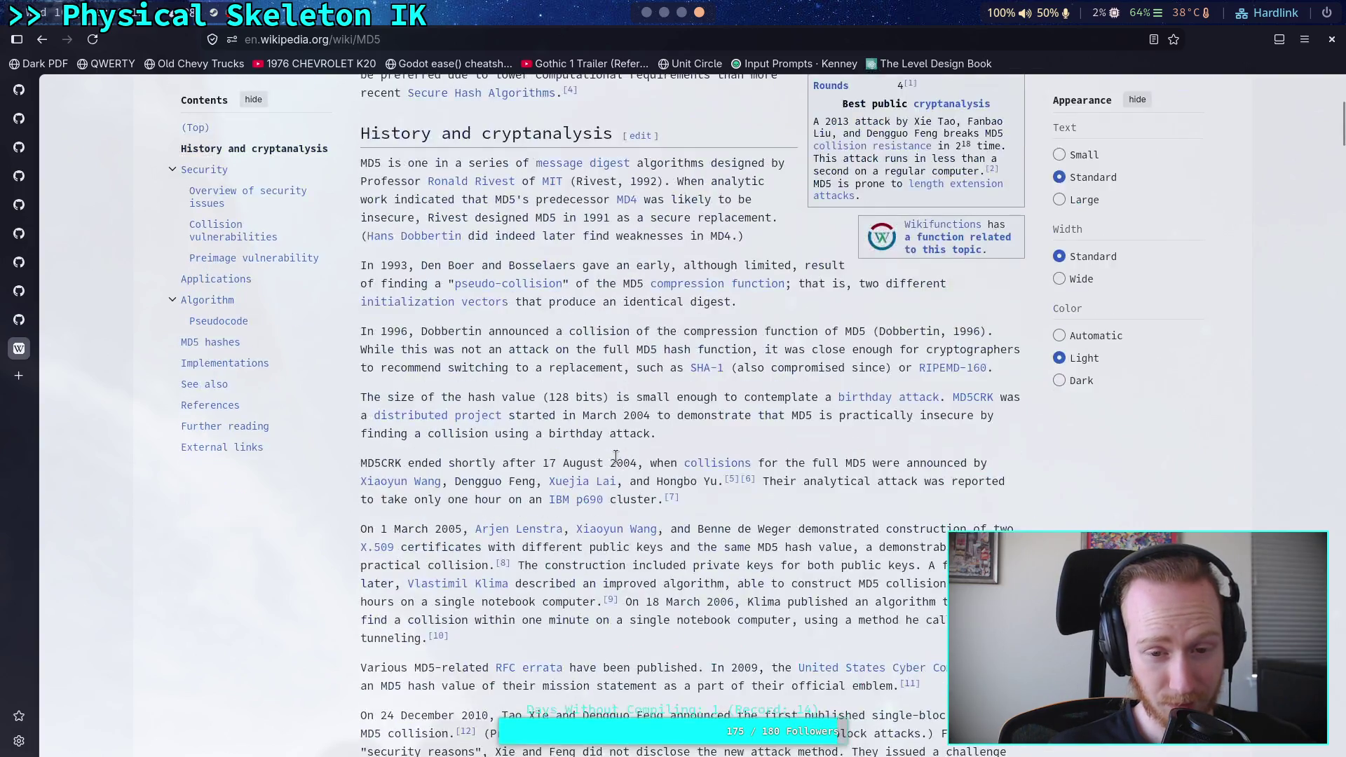
scroll(616, 457, "down", 3)
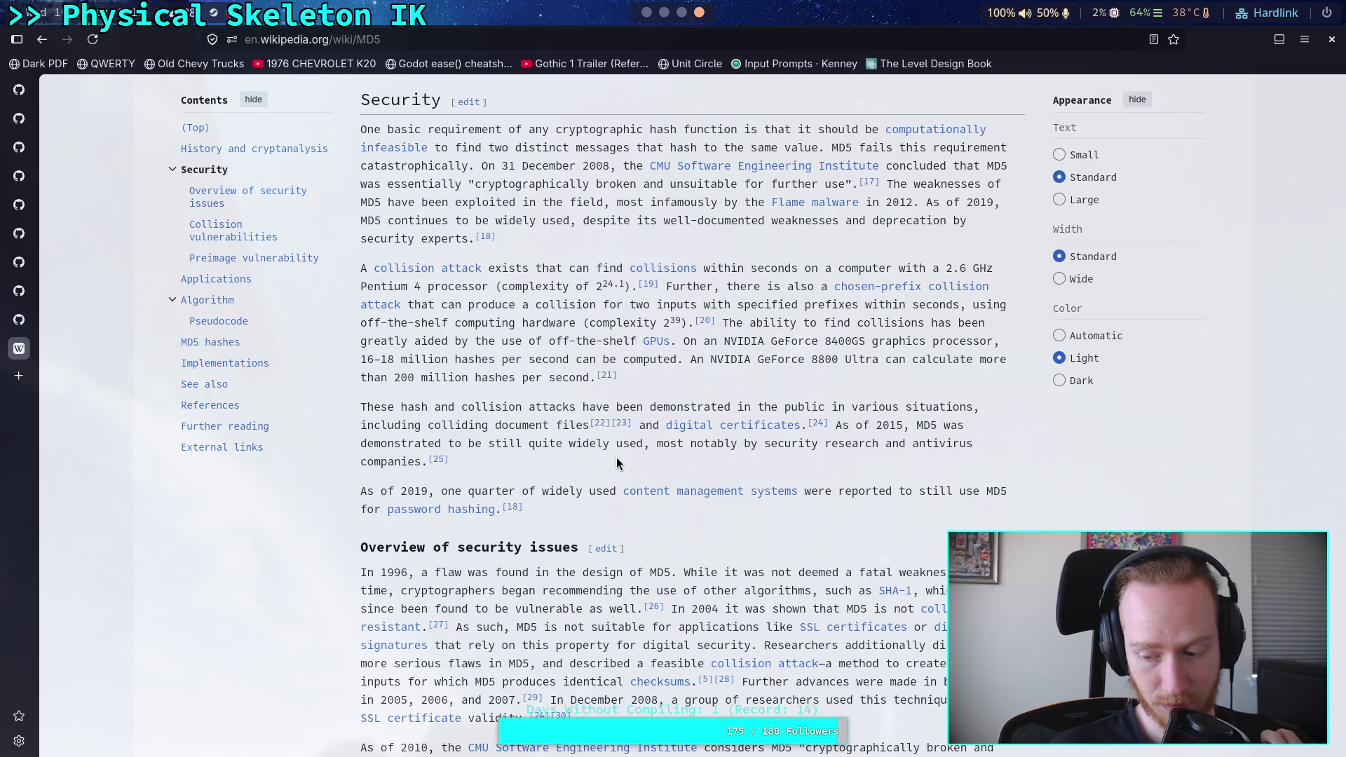
left_click(648, 14)
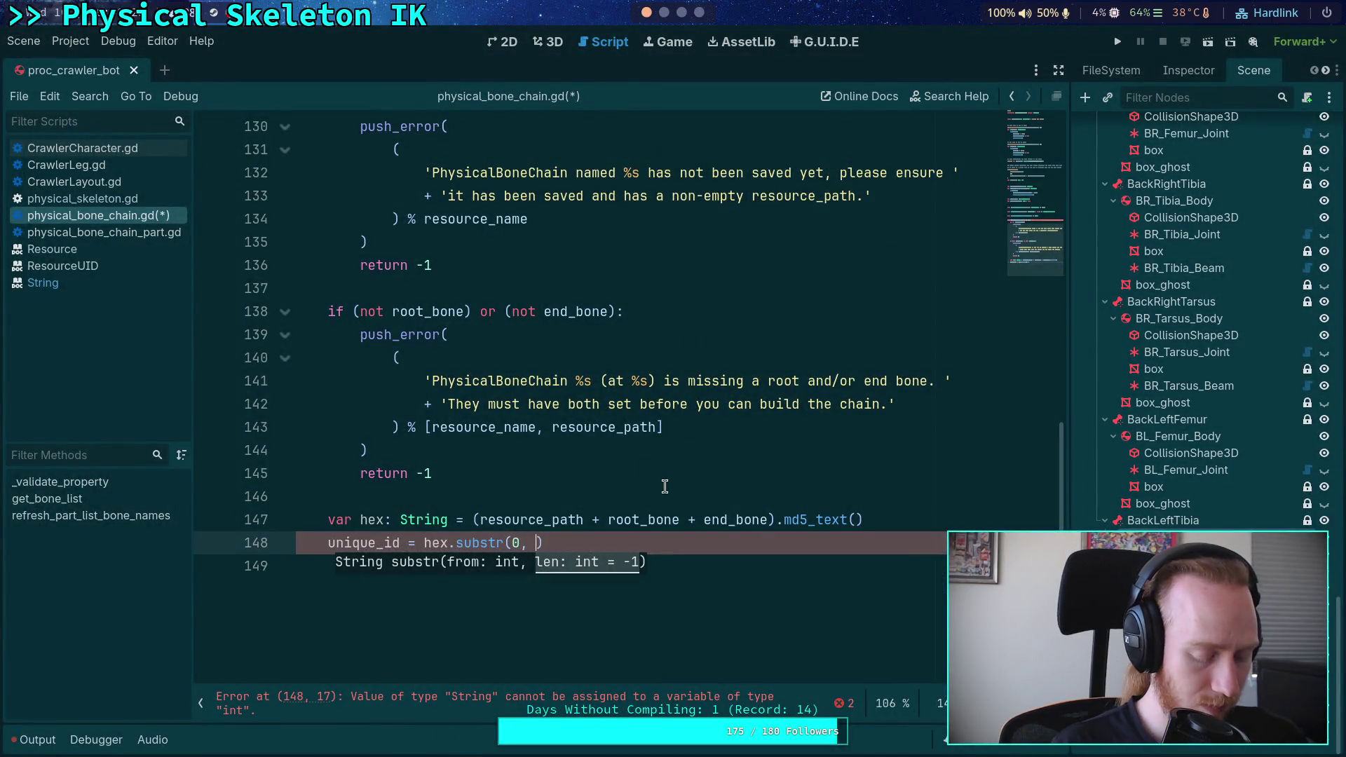
Make line 148 read hex.substr(0, 16).hex_to_int().
type("16")
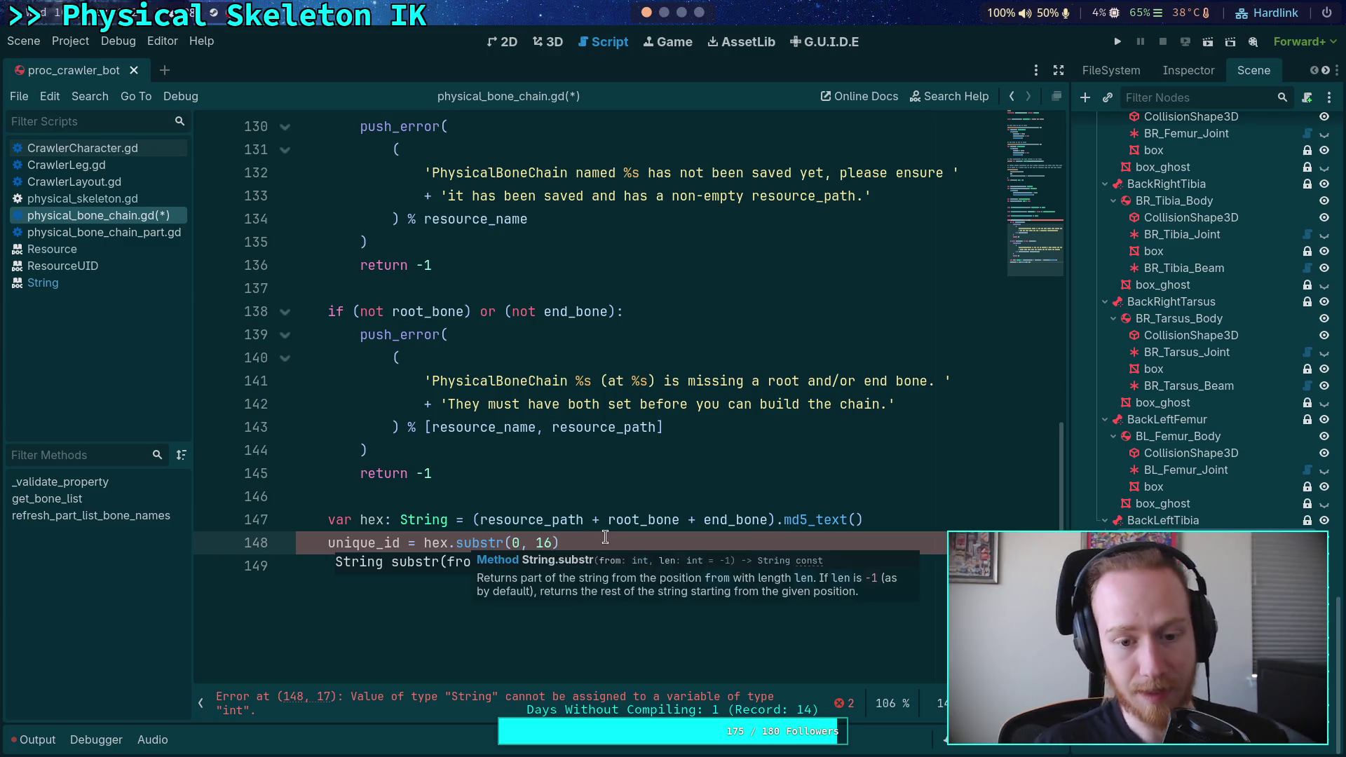
key("Right")
type(".")
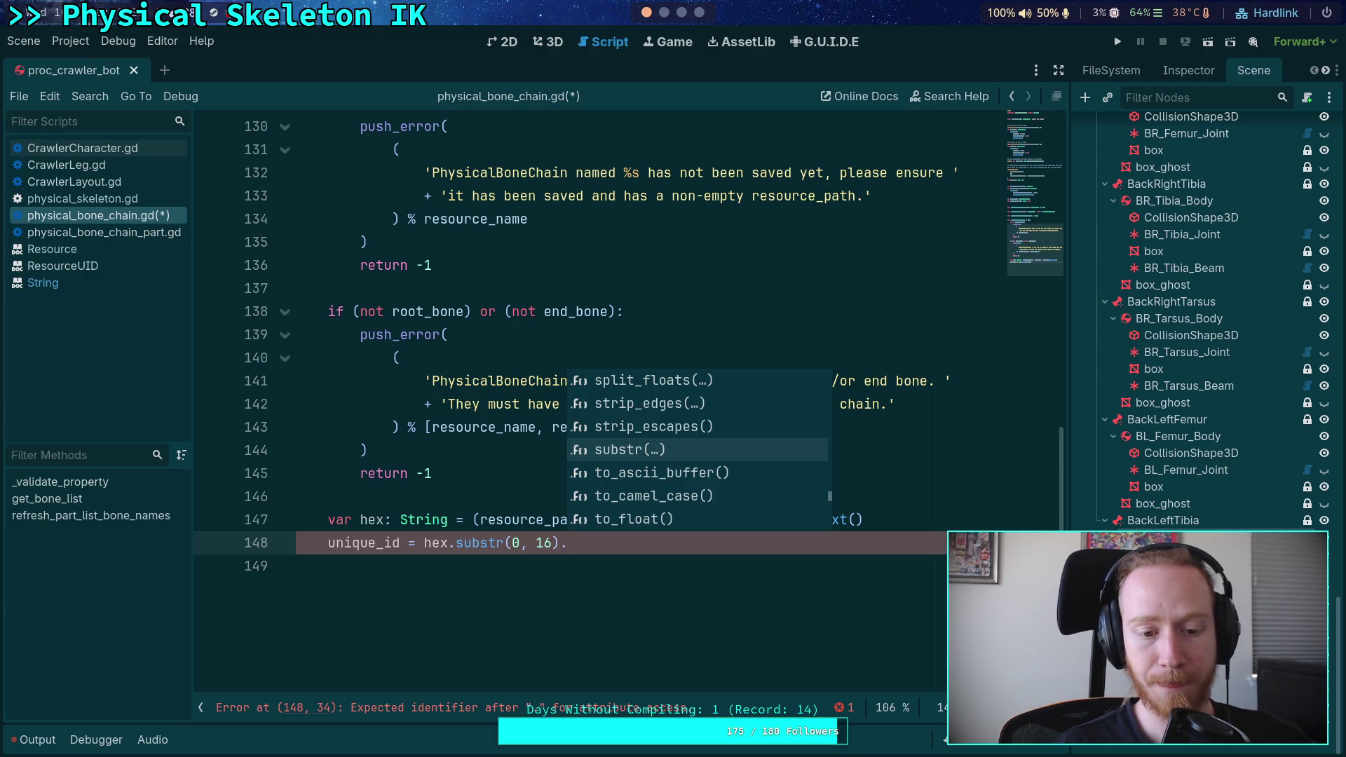
type("hex")
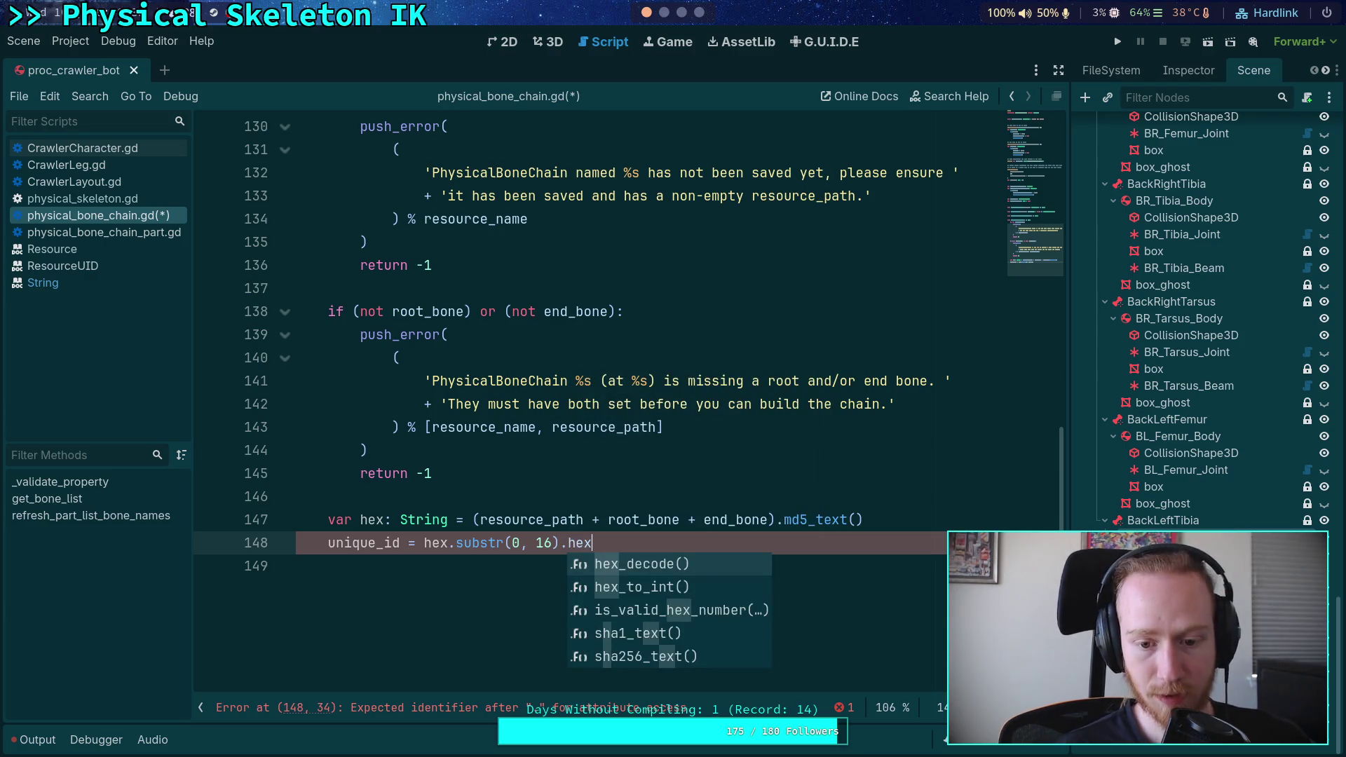
key("Down")
key("Return")
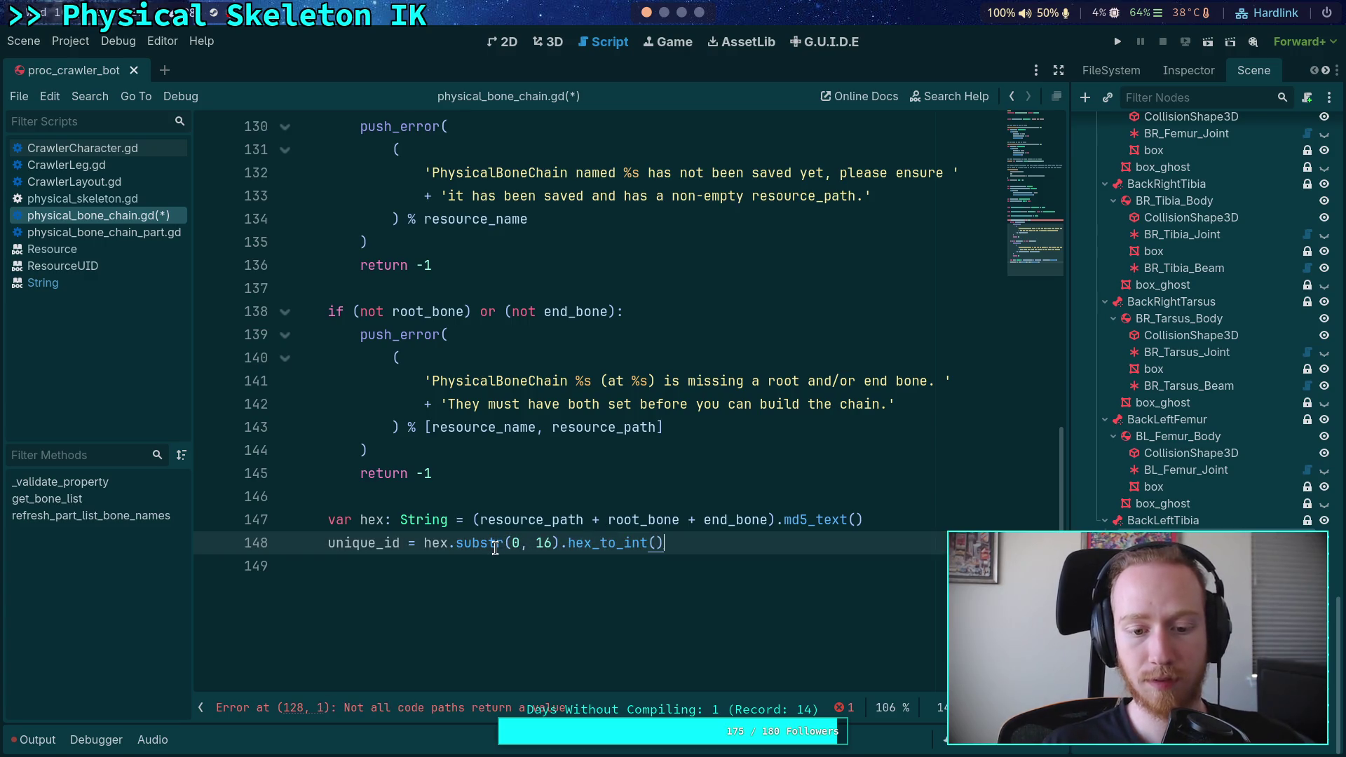
Append the mask | 0x7FFFFFFFFFFFFFFF to line 148 and compare it with resource_uid.cpp.
mouse_move(495, 547)
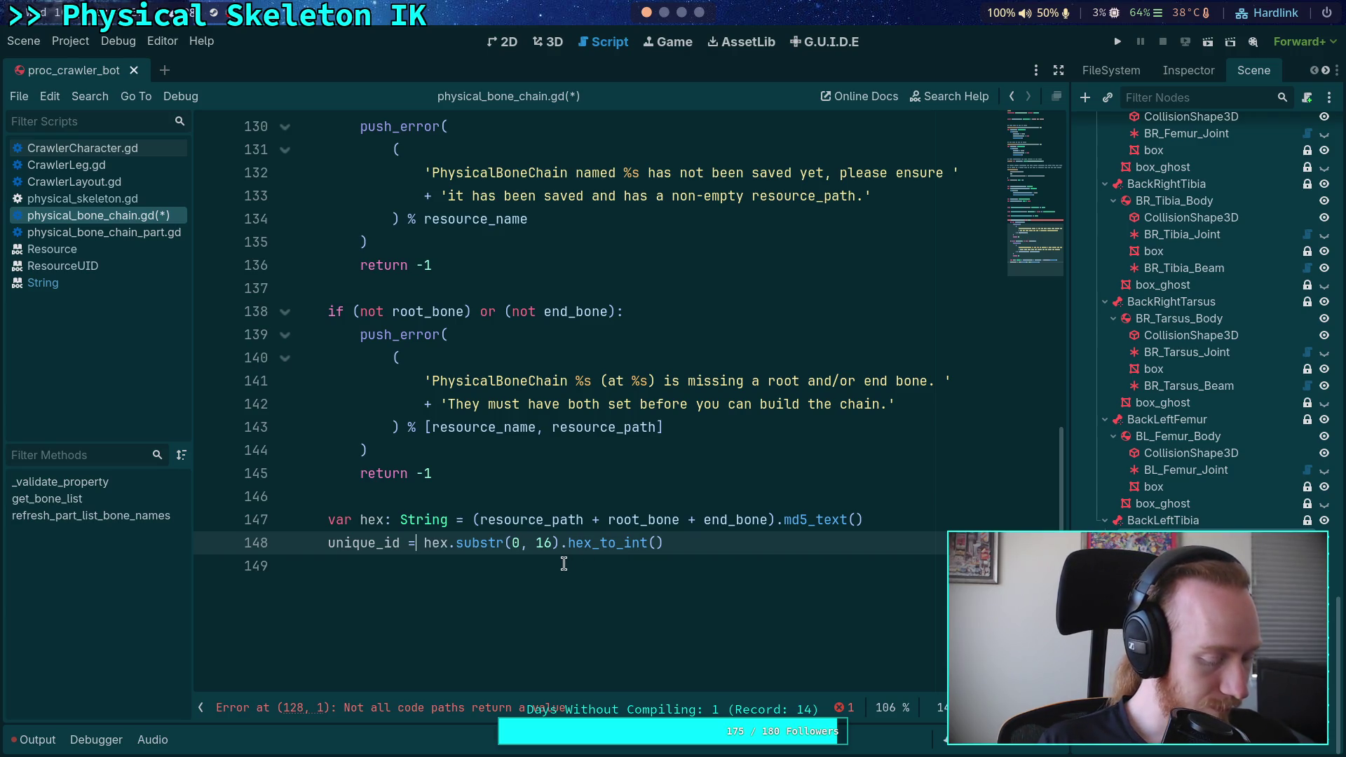
left_click(763, 542)
type("| ")
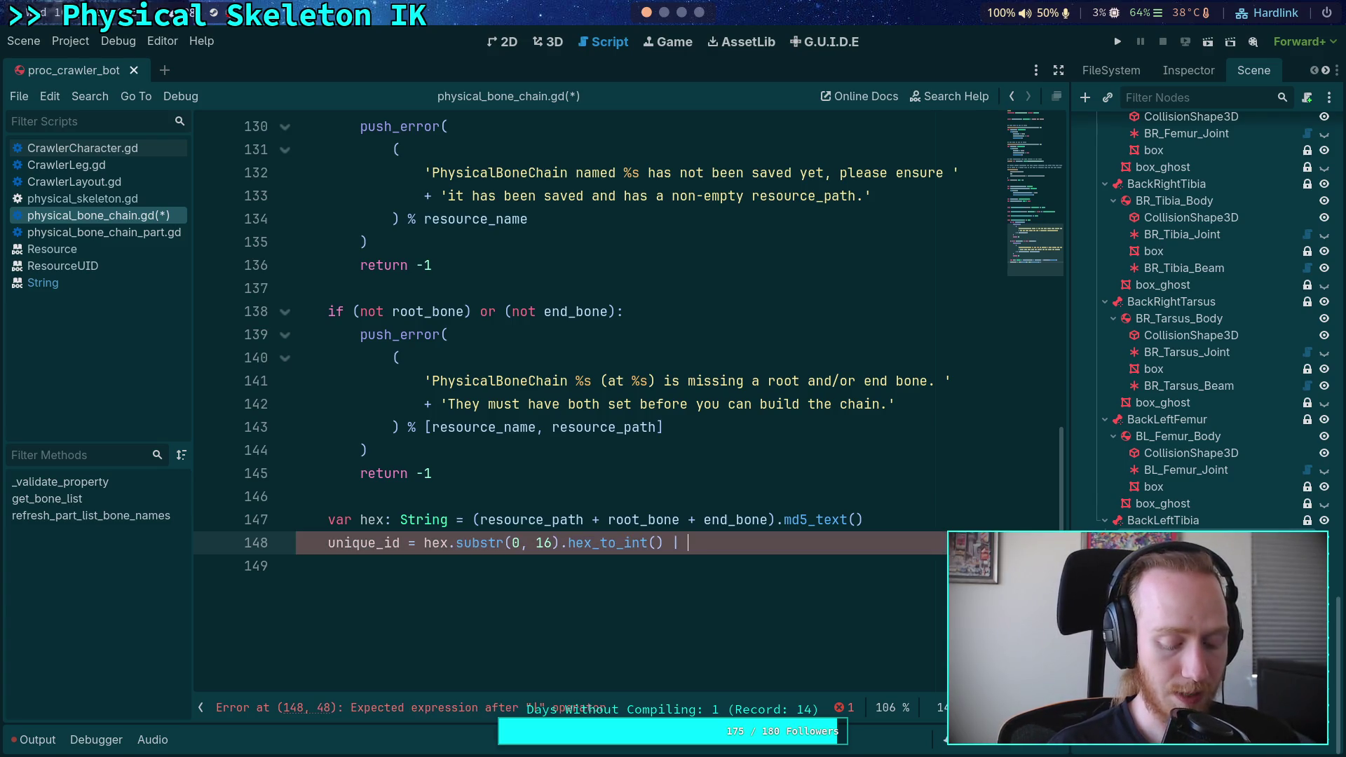
type("0x")
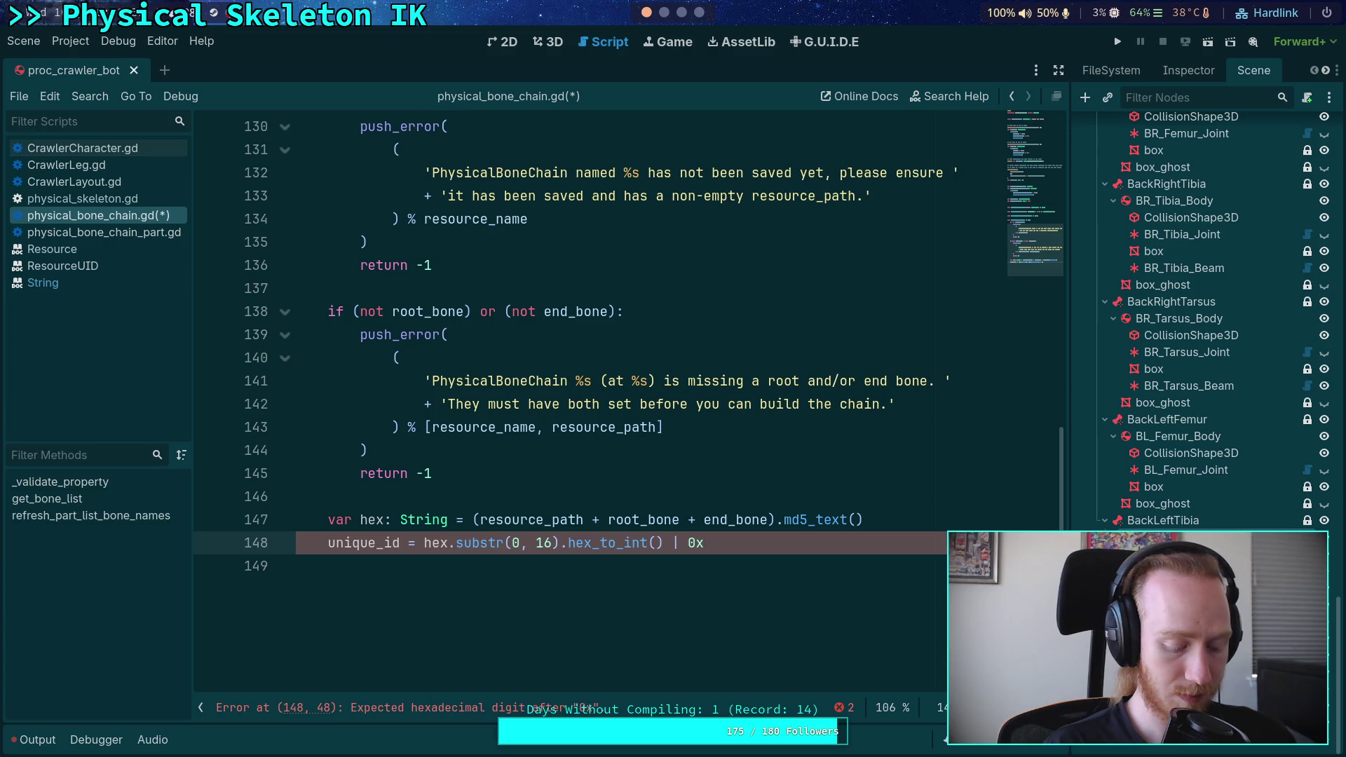
type("7FFF")
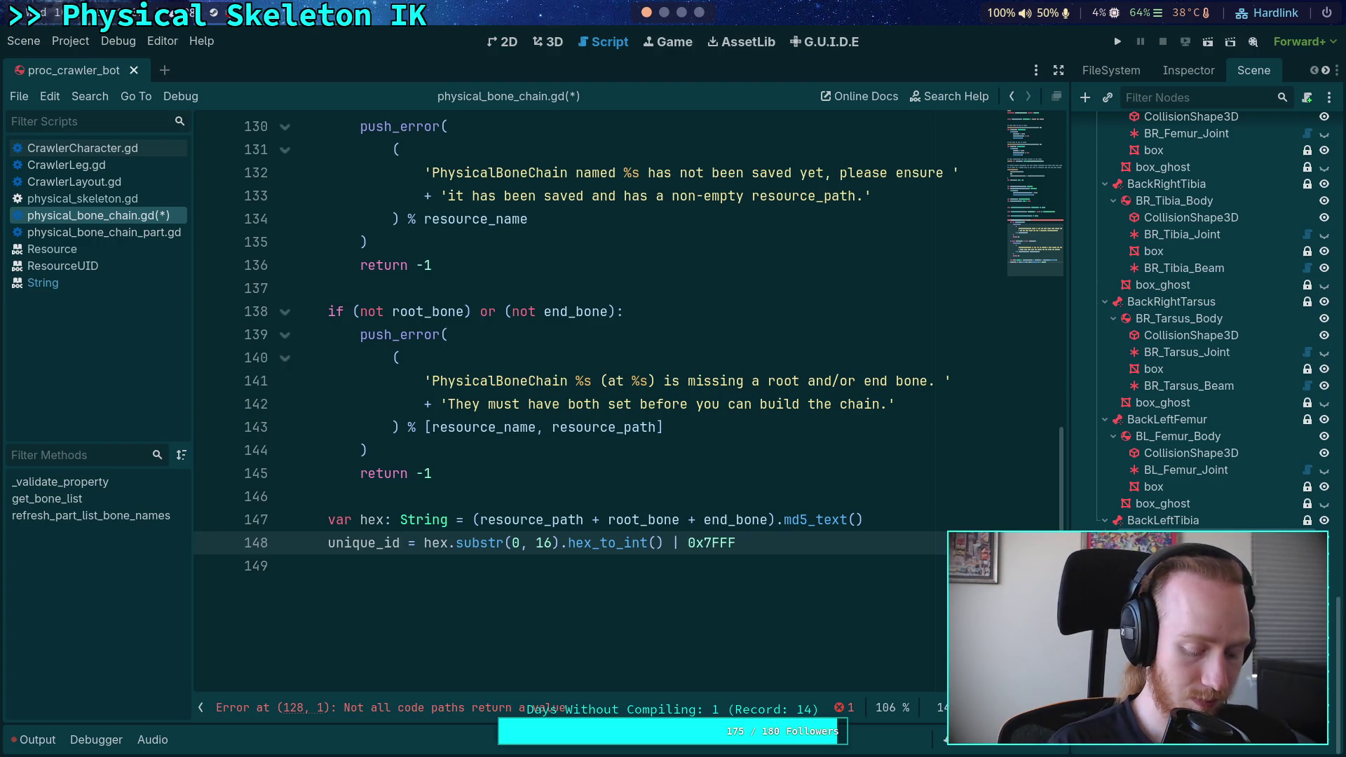
type("FFFFFF")
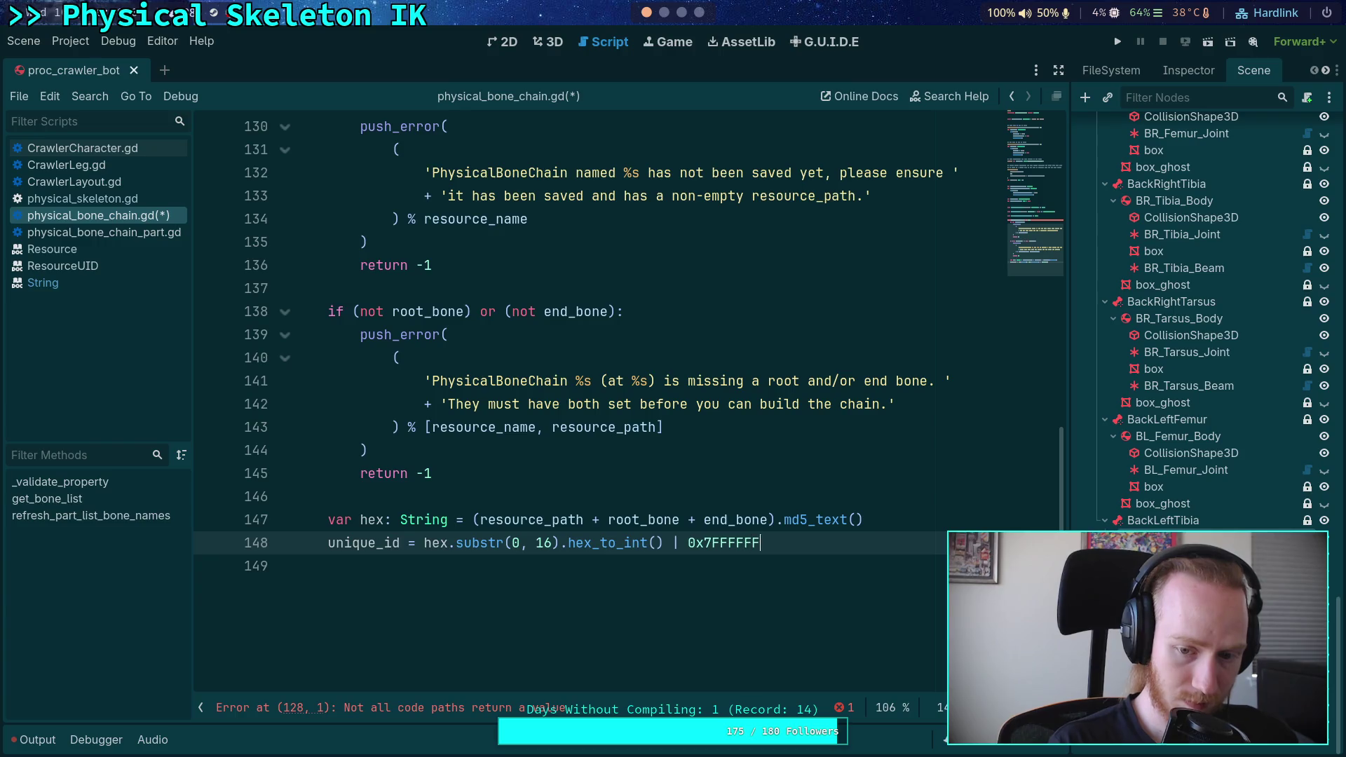
type("FFFFFF")
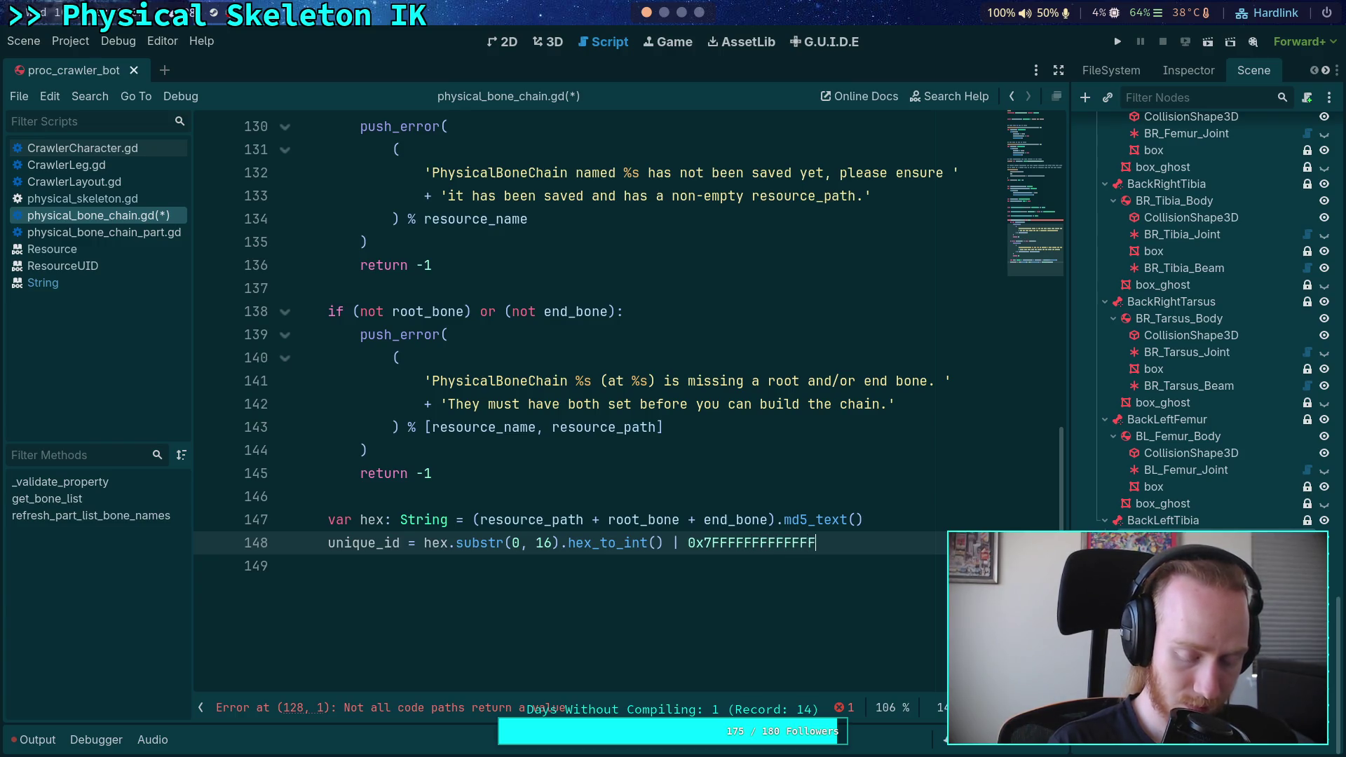
left_click(667, 15)
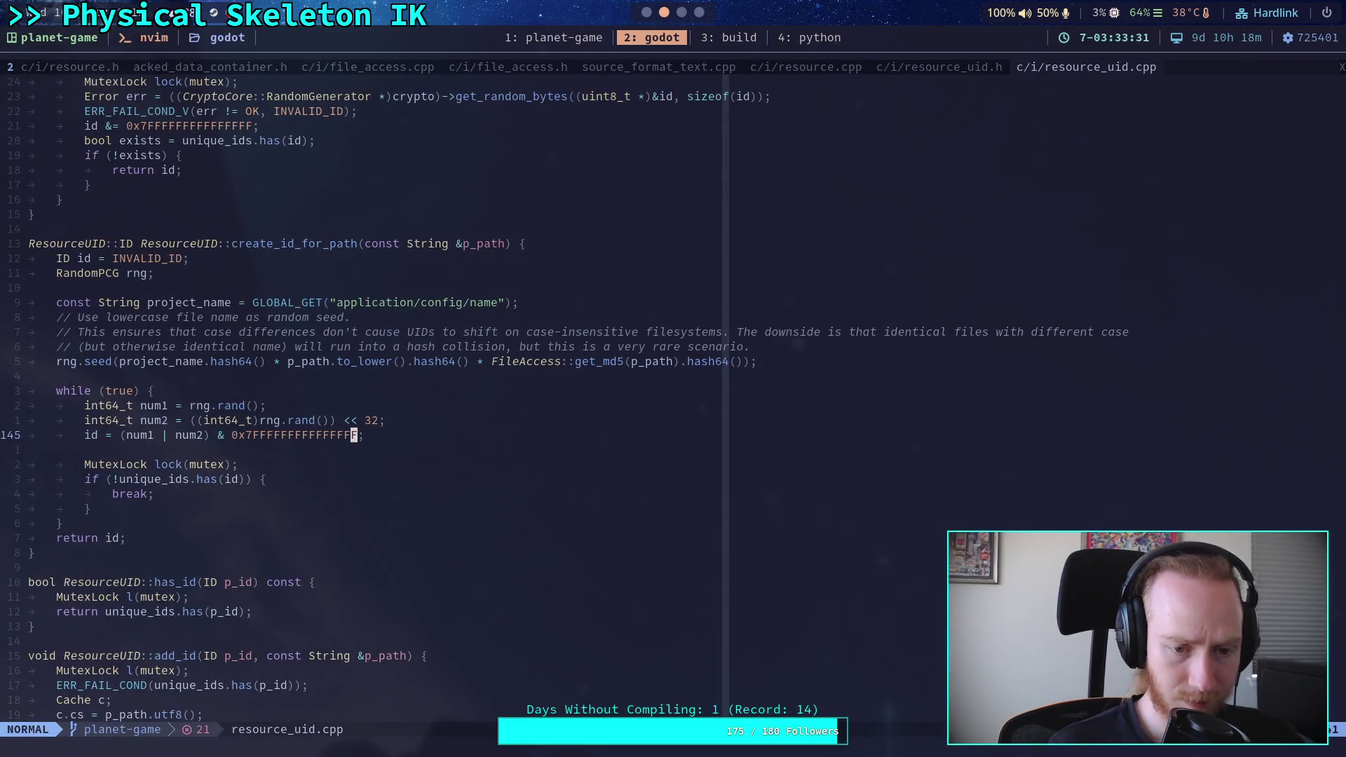
key("v")
key("h")
key("h")
key("h")
key("h")
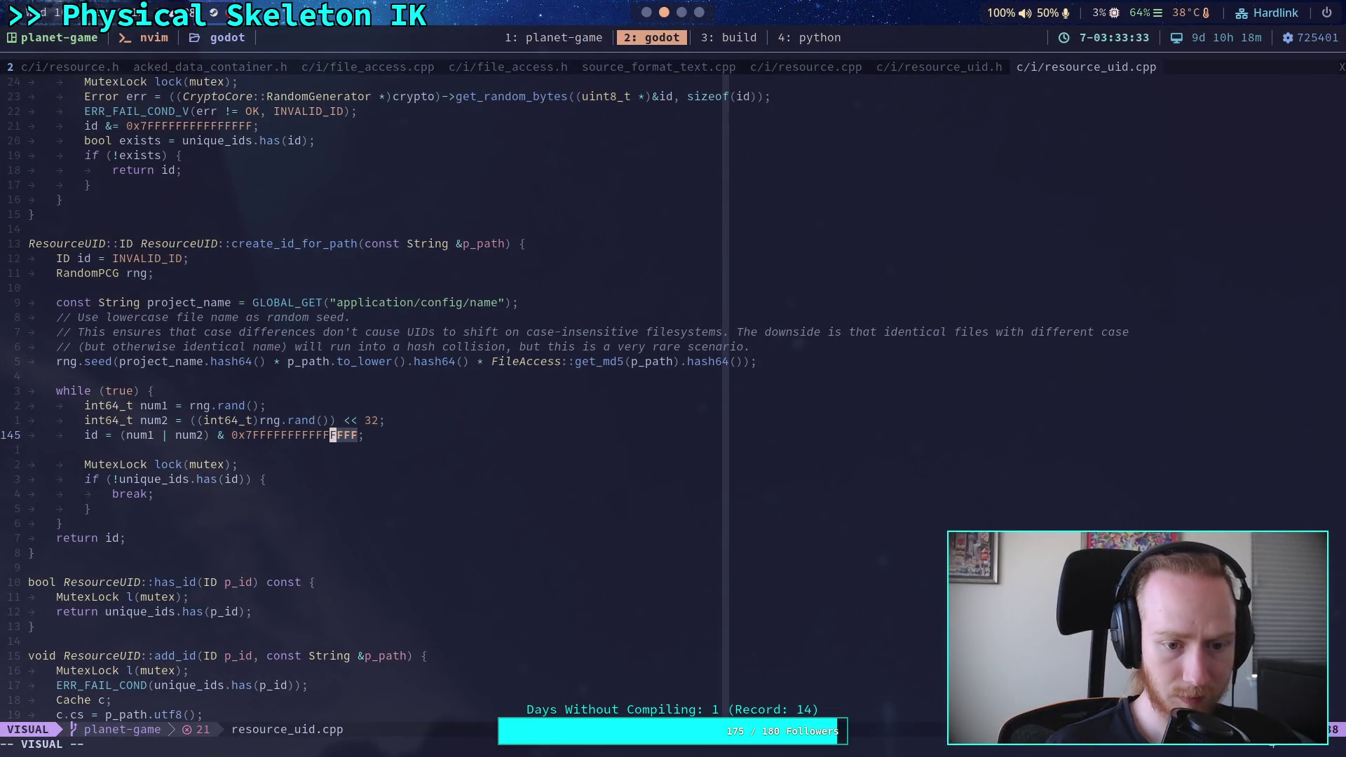
key("h")
key("h")
key("h")
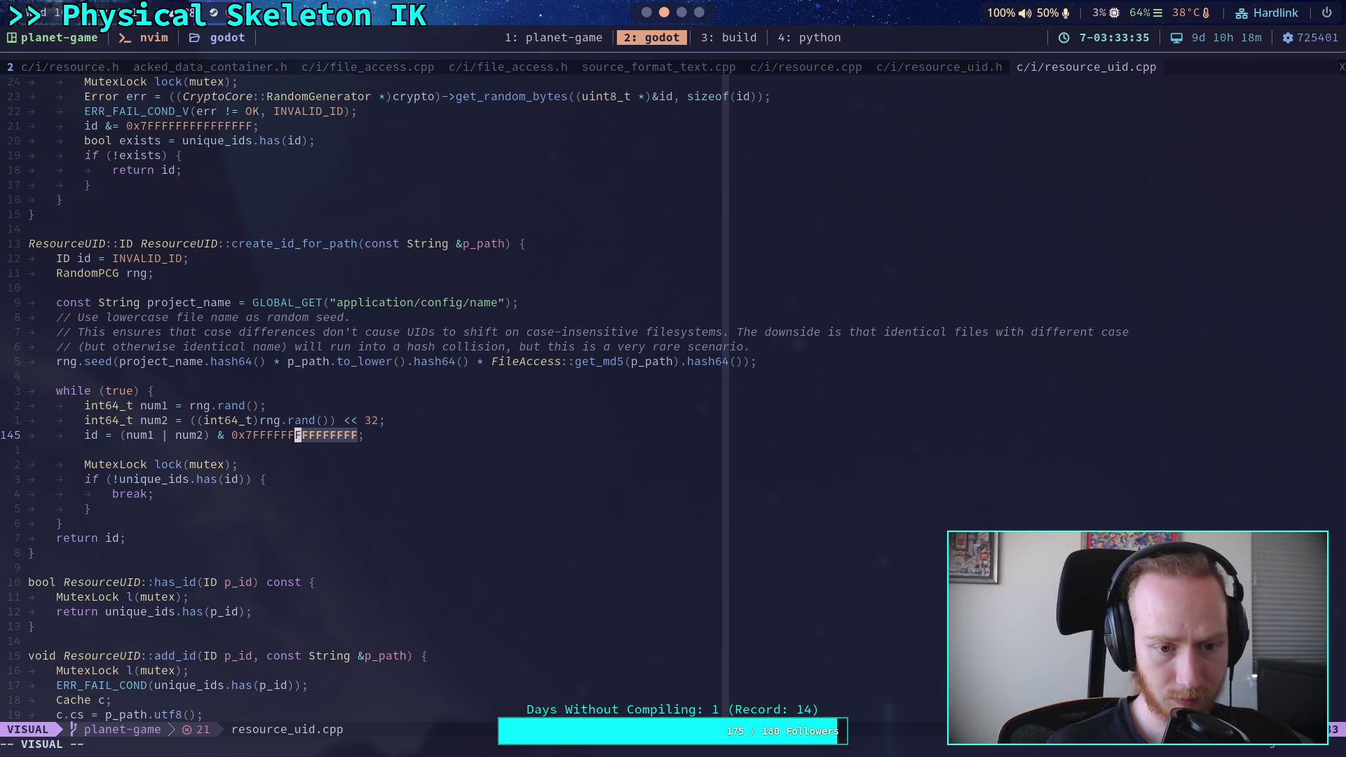
key("h")
key("h")
key("h")
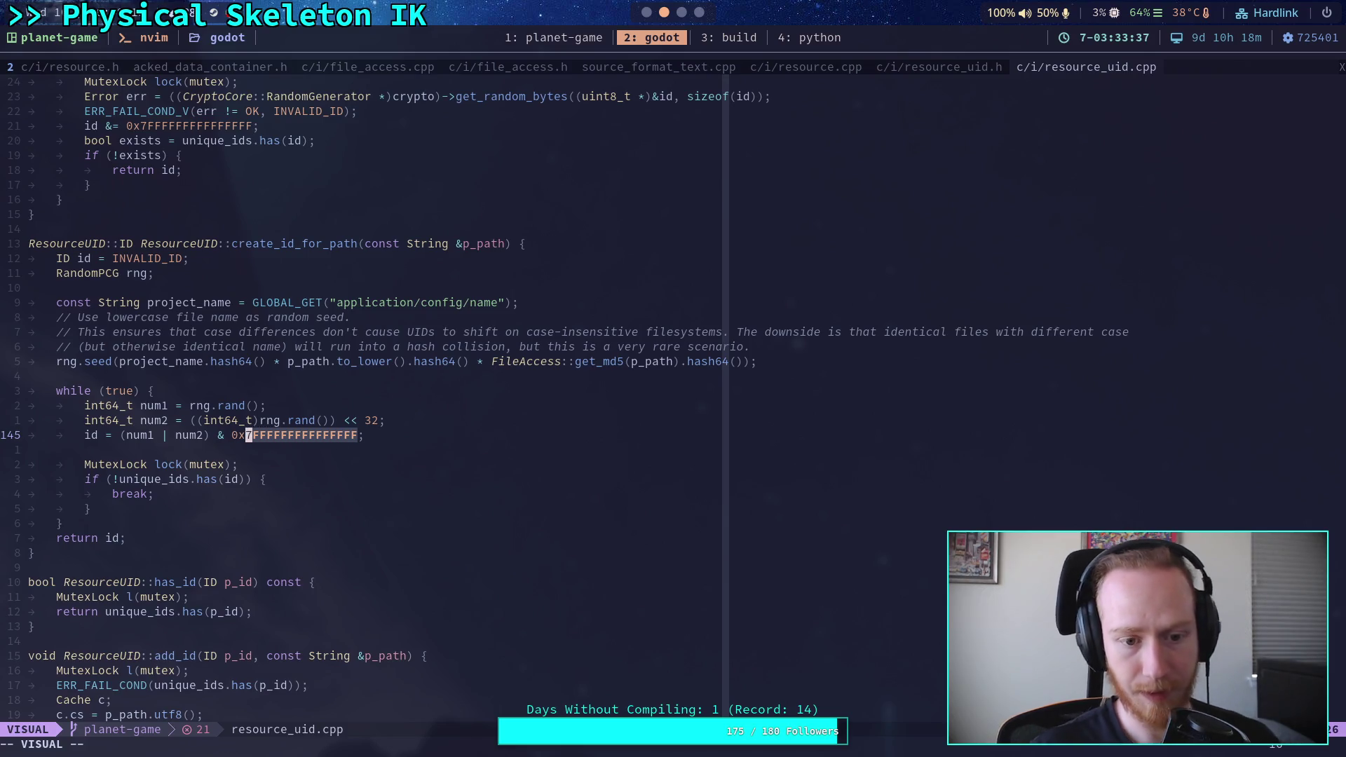
key("Escape")
key("super+1")
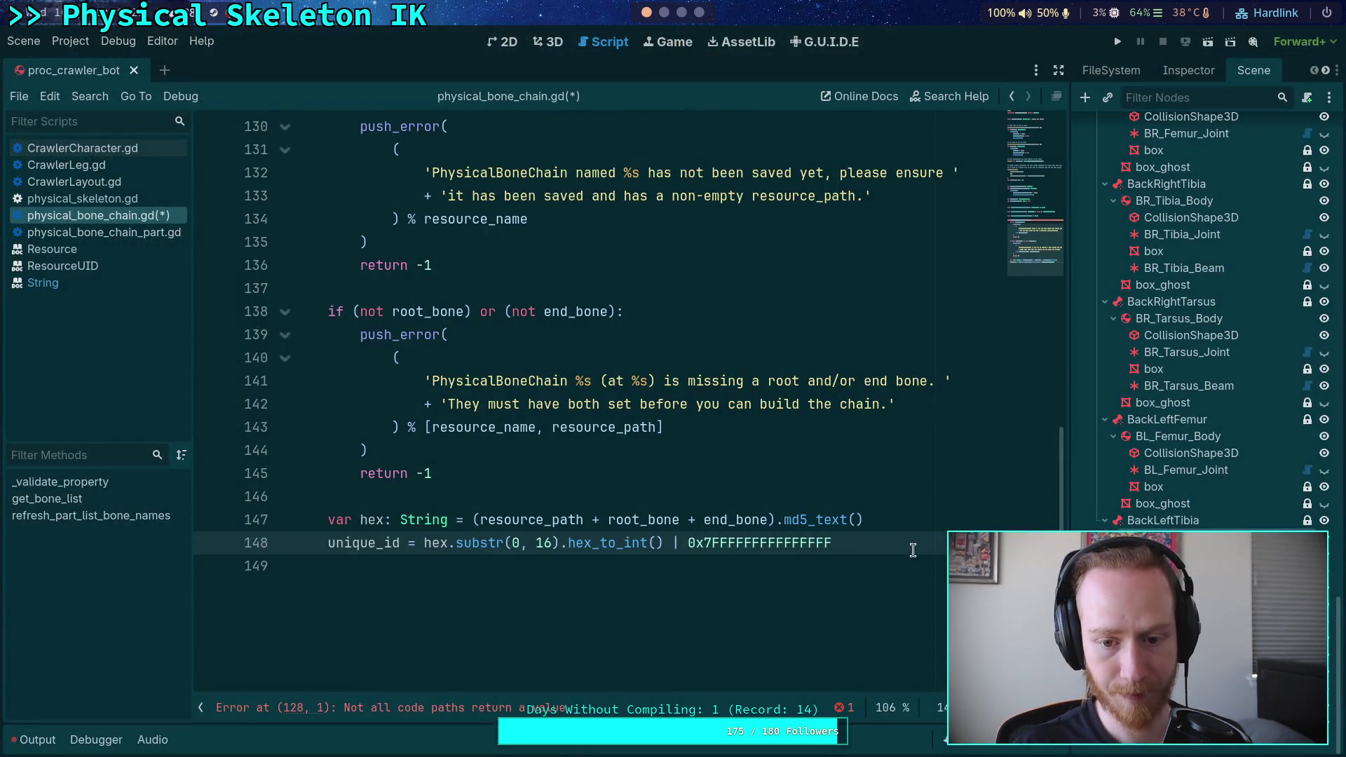
End generate_unique_id with 'return unique_id' and save physical_bone_chain.gd.
left_click(899, 570)
type("return un")
key("Return")
key("ctrl+s")
Fold generate_unique_id and select the unique_id declaration on line 47.
scroll(686, 435, "up", 4)
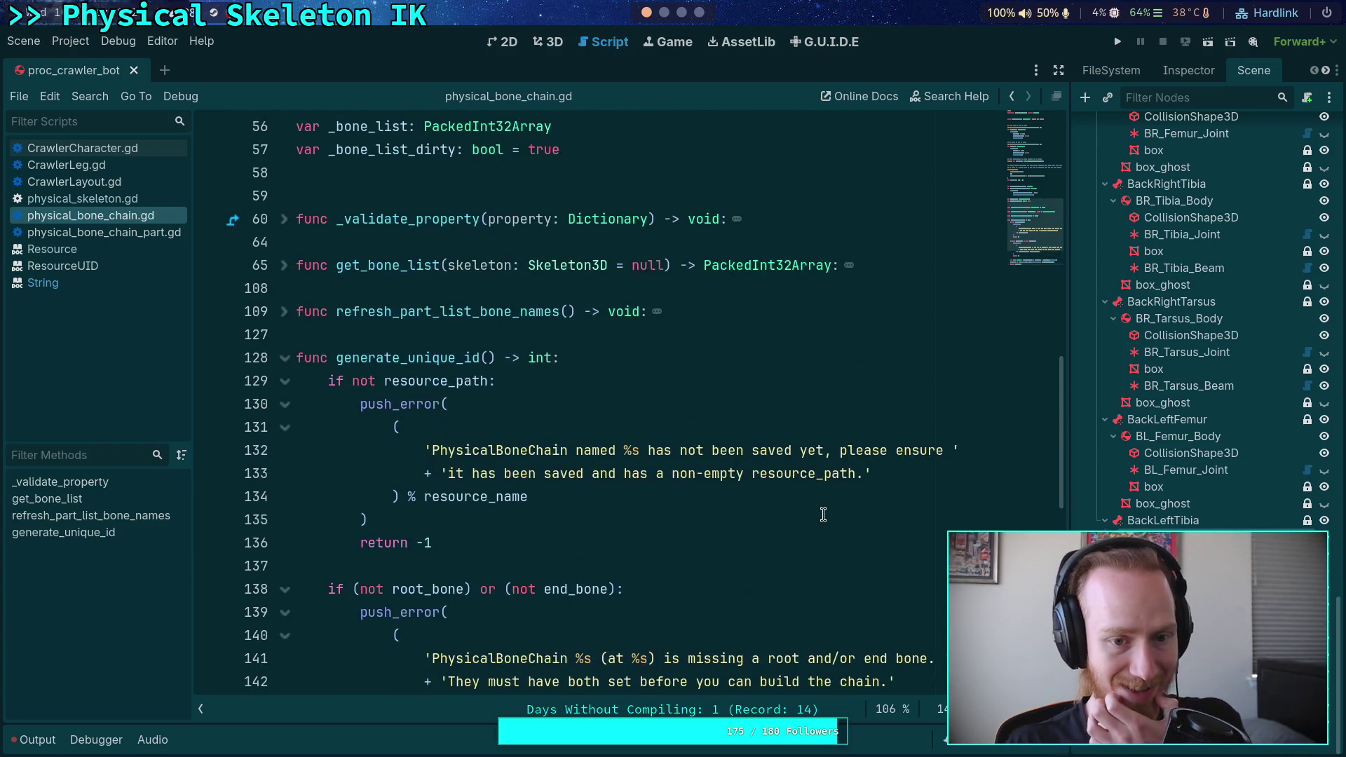
scroll(466, 488, "up", 4)
left_click(296, 640)
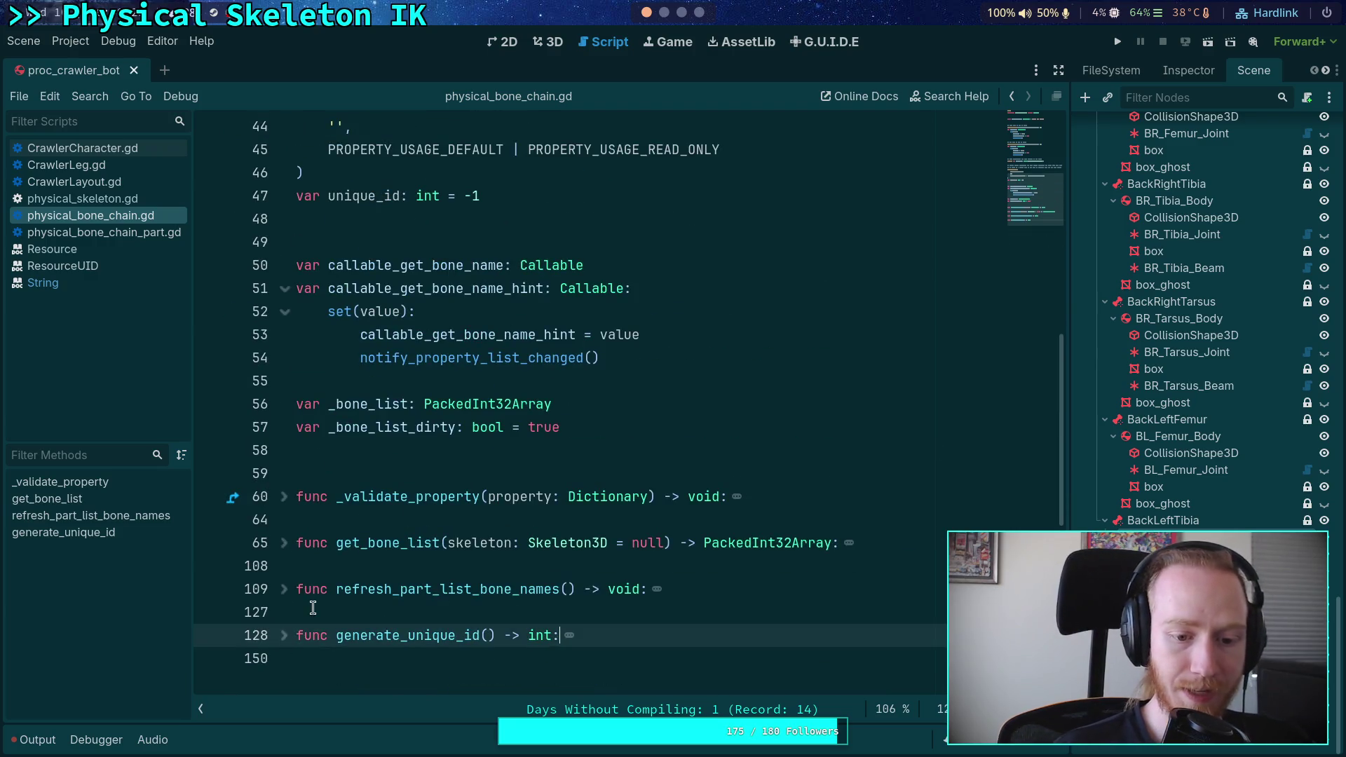
scroll(344, 561, "up", 8)
left_click(377, 474)
double_click(363, 474)
left_click(136, 152)
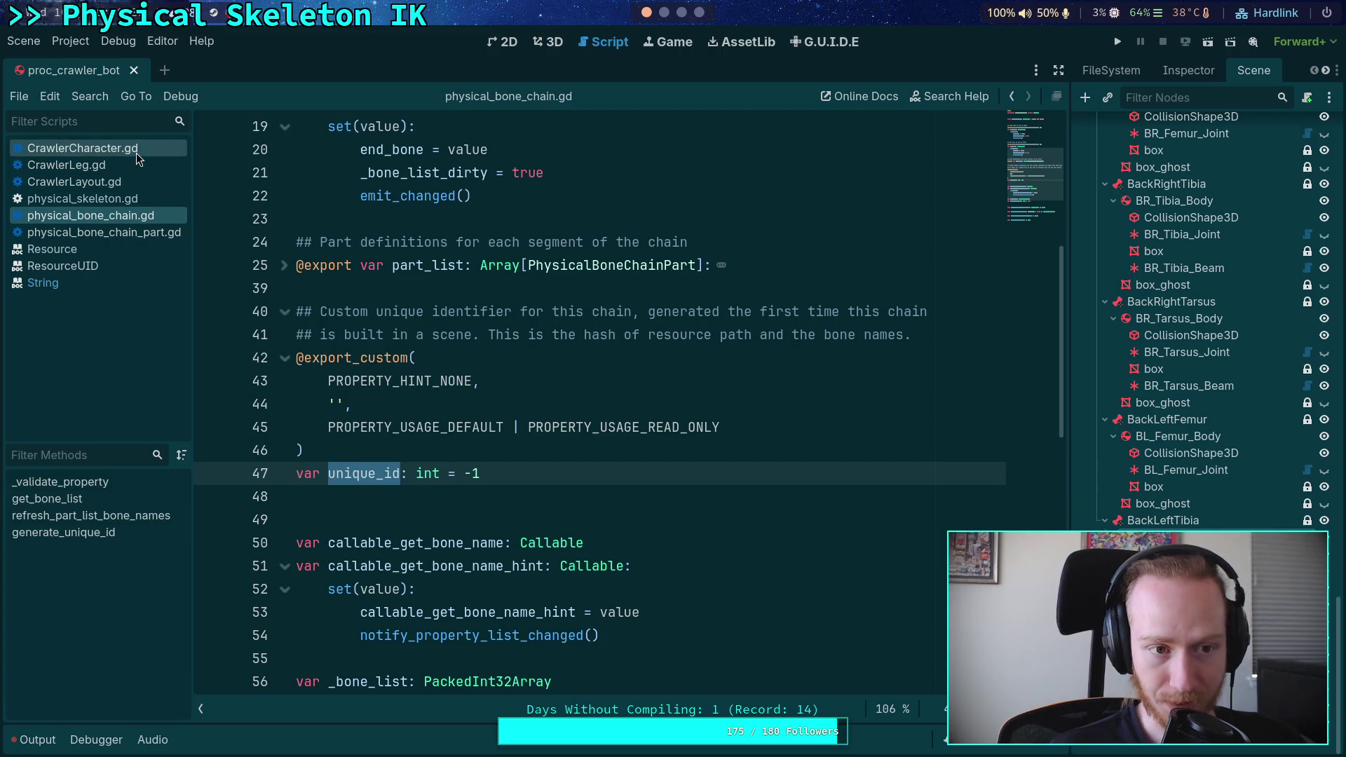
In physical_skeleton.gd, delete the ResourceLoader UID chain_id line 403.
left_click(129, 199)
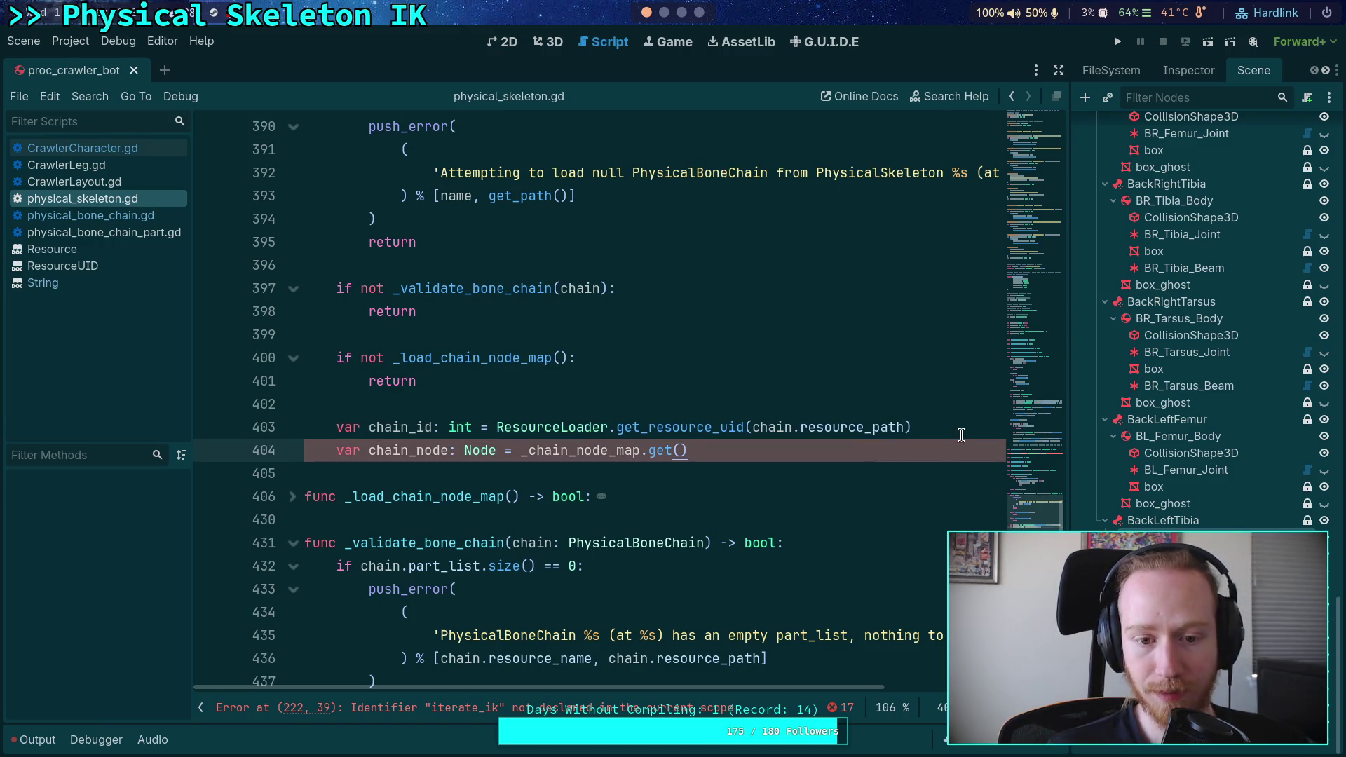
left_click_drag(961, 425, 495, 427)
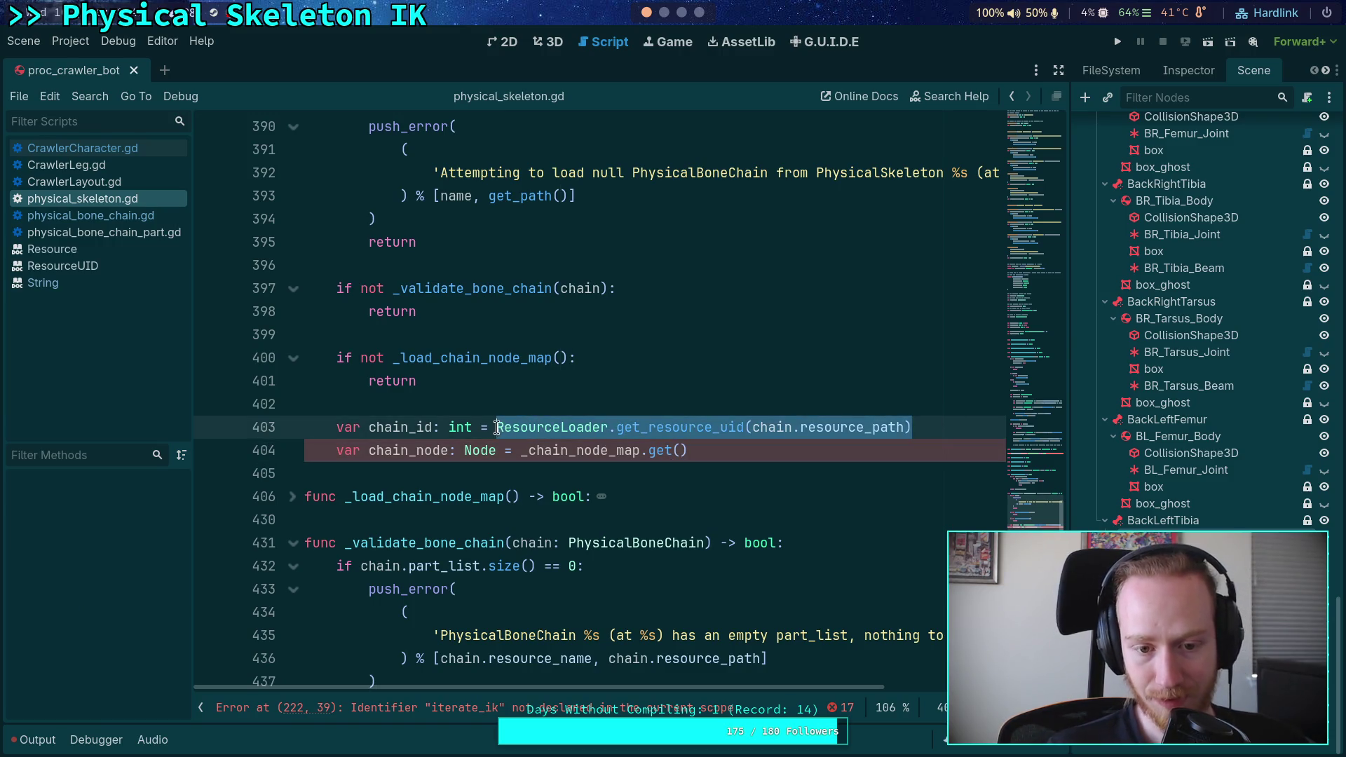
left_click(580, 442)
left_click_drag(890, 429, 309, 421)
key("BackSpace")
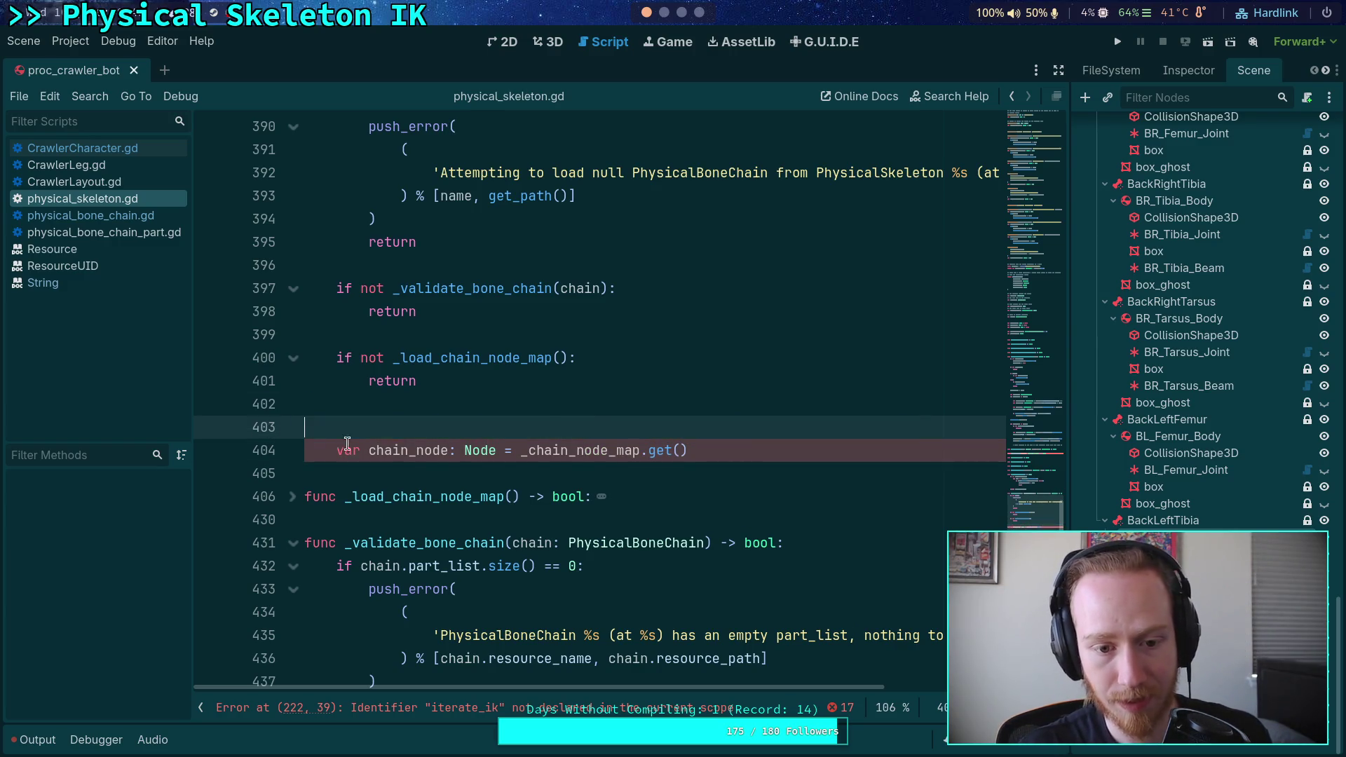
key("BackSpace")
Look up the chain node with _chain_node_map.get(chain.unique_id) and scroll to _validate_bone_chain.
left_click(678, 427)
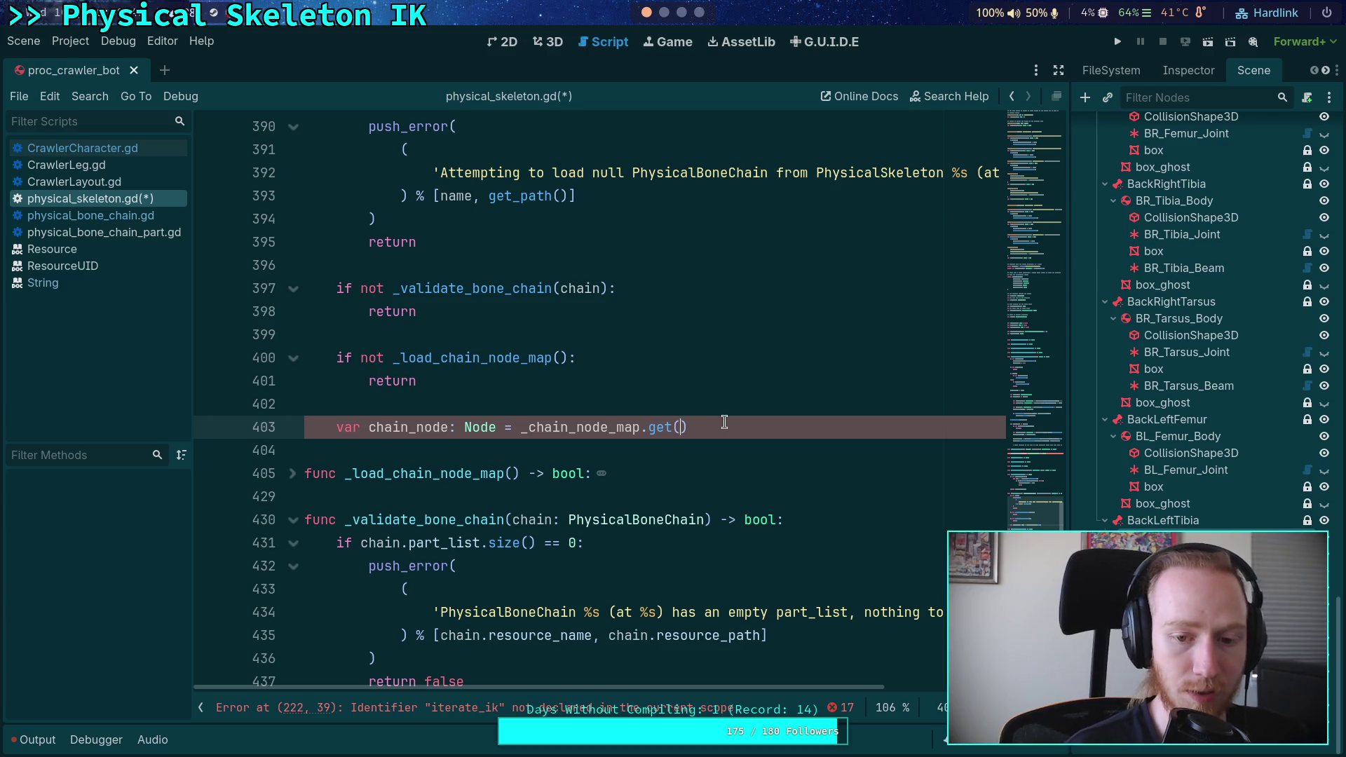
type("chain.")
type("uni")
key("Return")
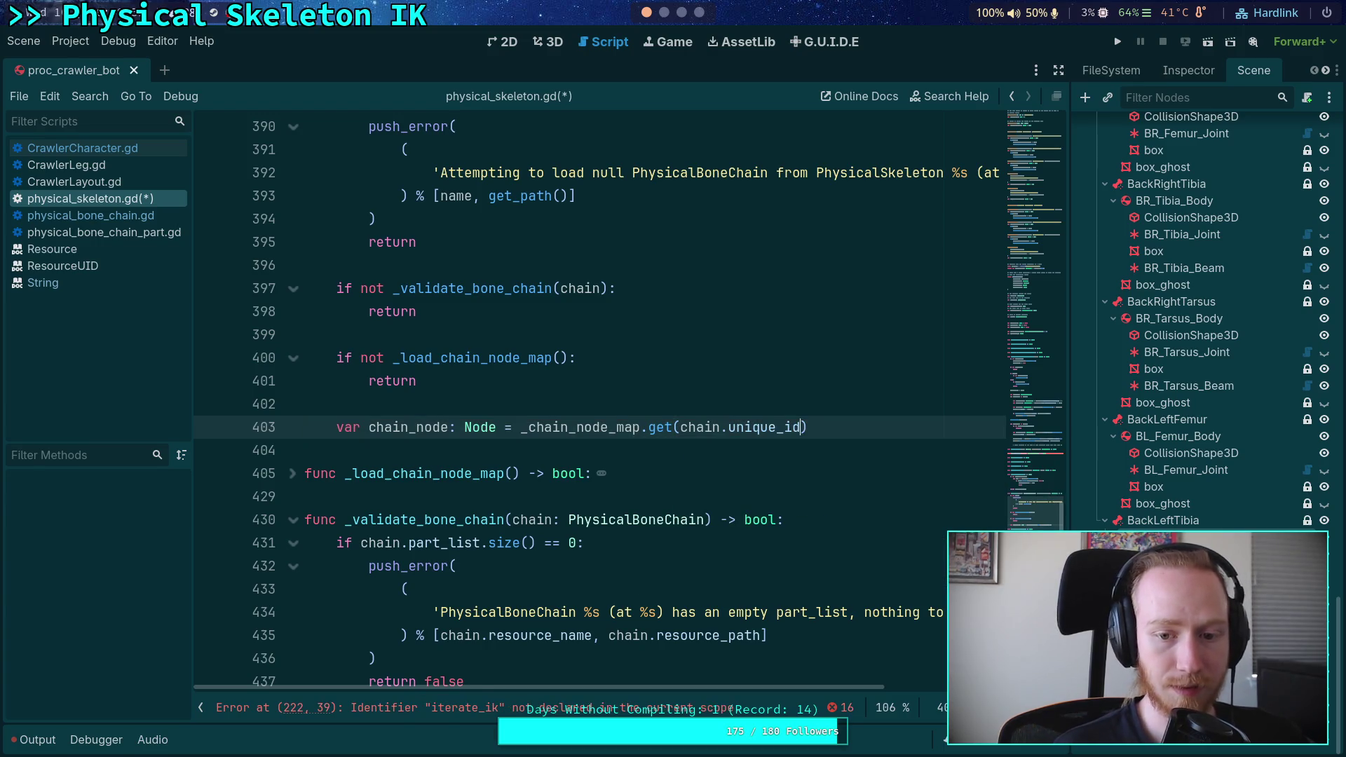
left_click(305, 404)
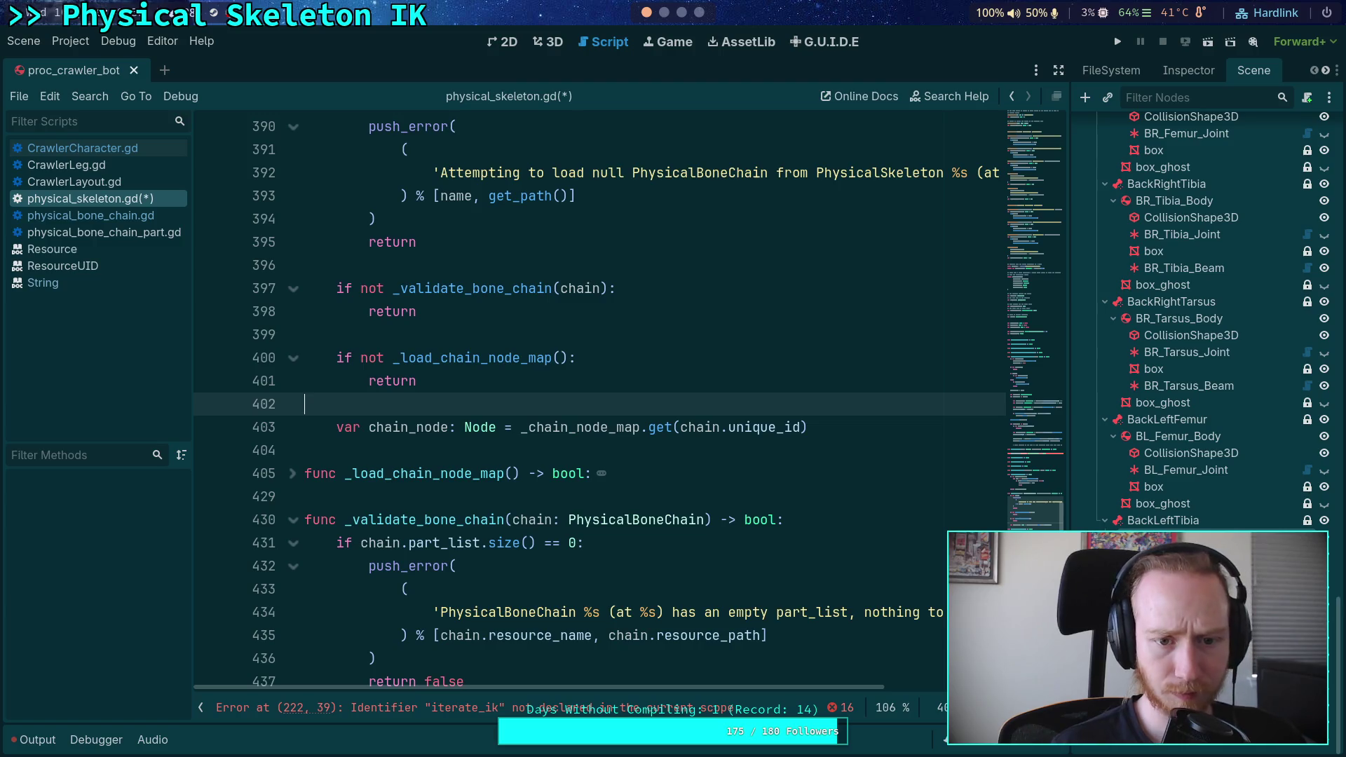
scroll(399, 492, "down", 3)
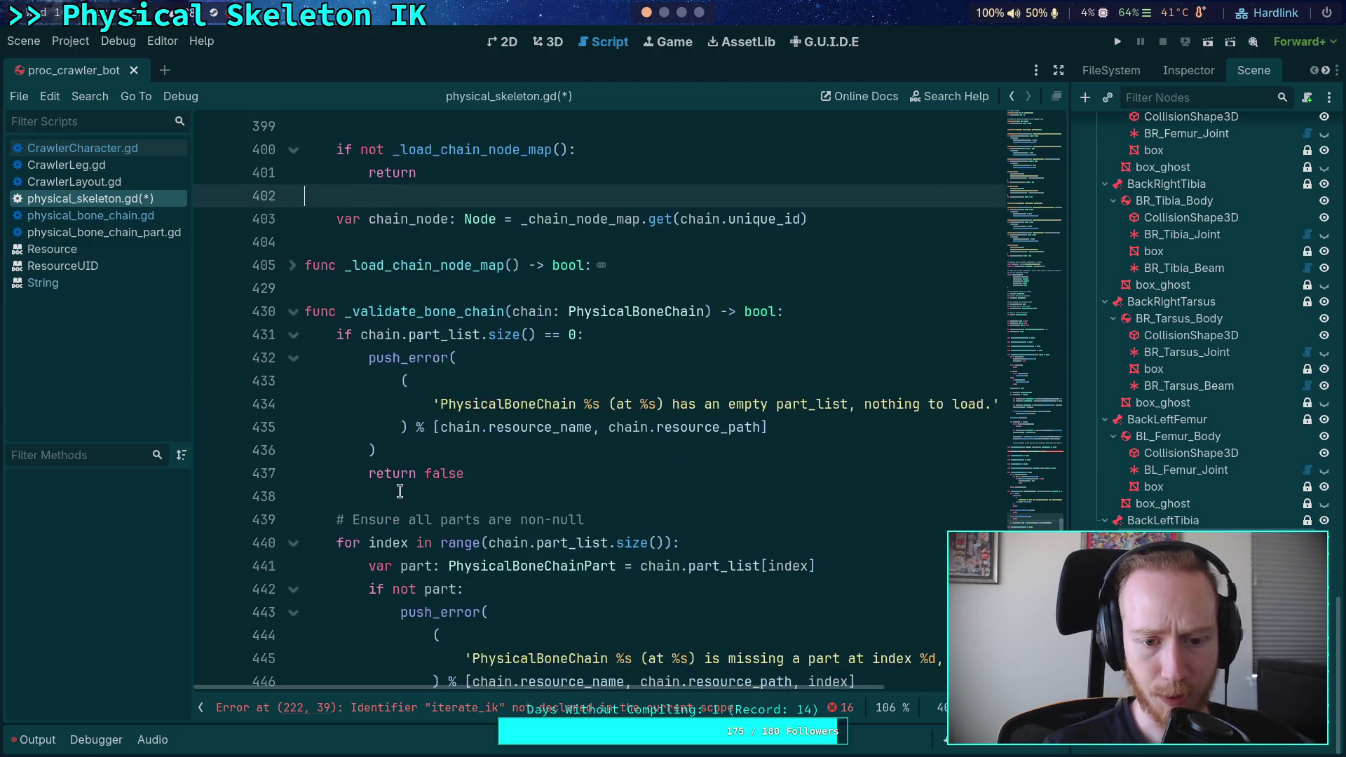
scroll(399, 492, "down", 1)
Add an 'if chain.unique_id == -1:' check at the top of _validate_bone_chain.
left_click(836, 242)
scroll(836, 242, "up", 1)
key("Return")
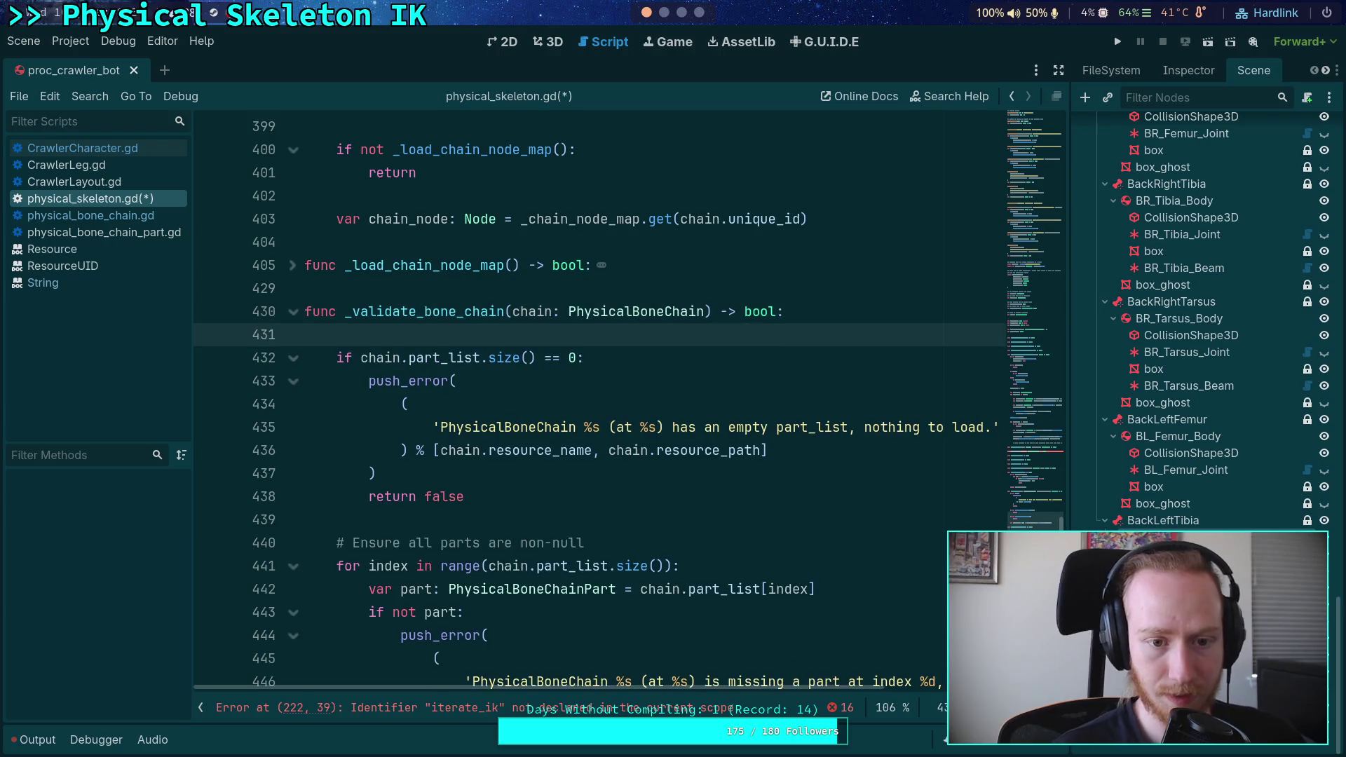
key("Return")
key("Up")
type("if chain.u")
key("Return")
type("== -1:")
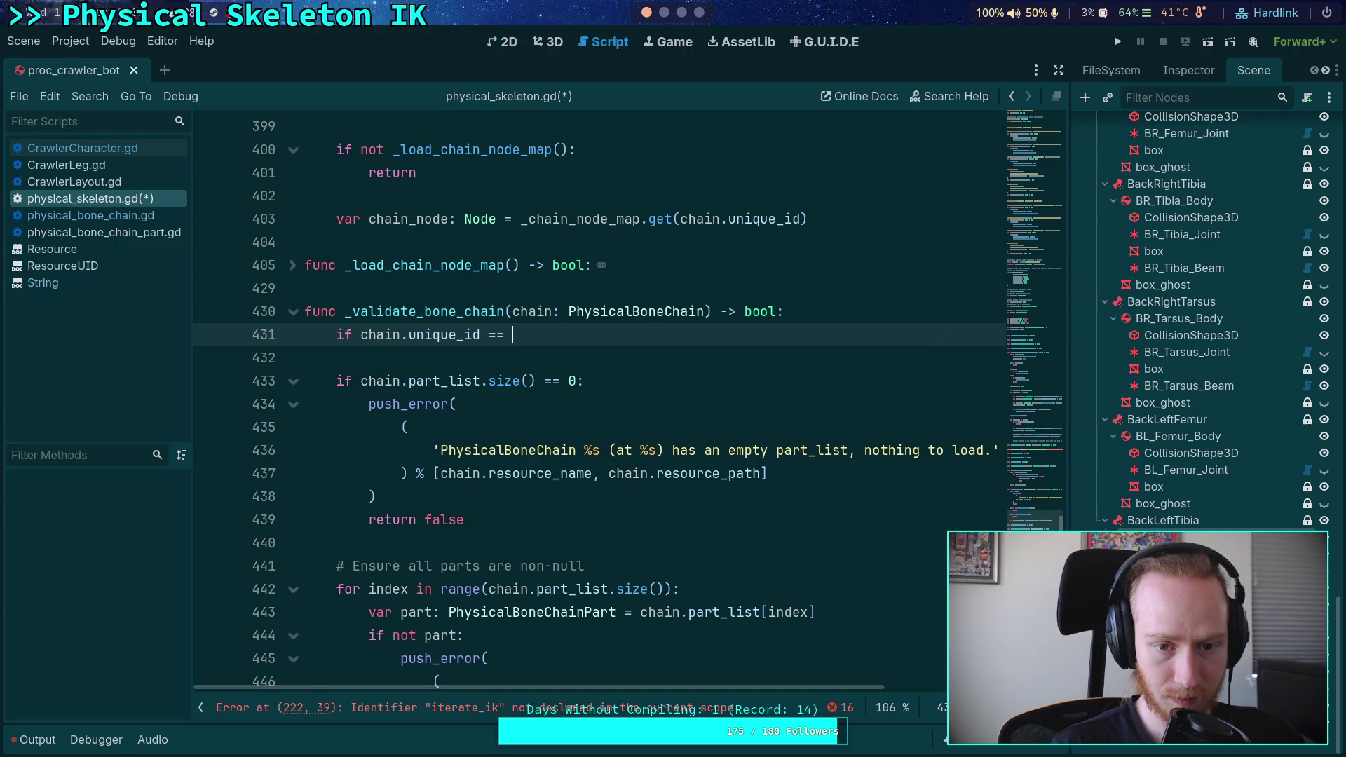
key("Return")
Begin a multi-line push_error: 'PhysicalBoneChain %s (at %s) has not had its unique id generated yet. You must build the'.
type("push")
key("Return")
key("Return")
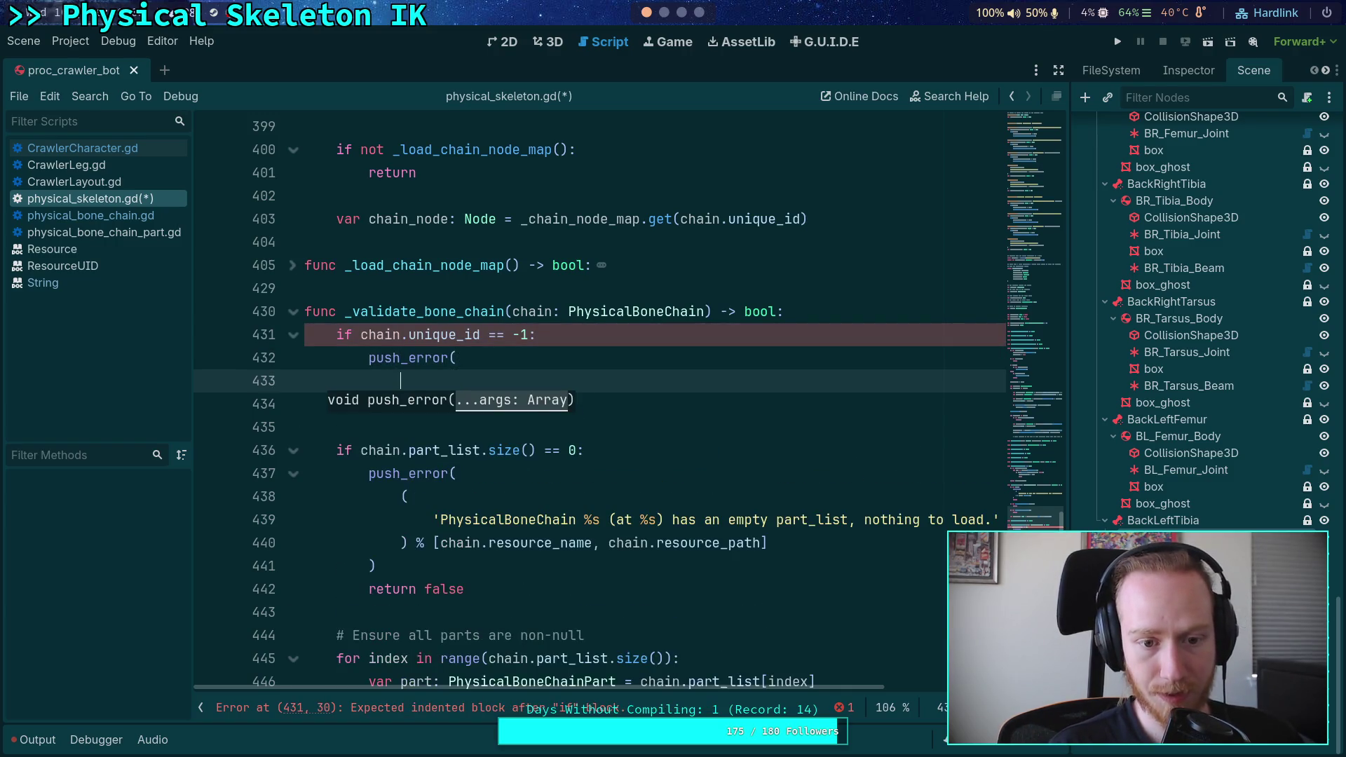
type("(")
key("Return")
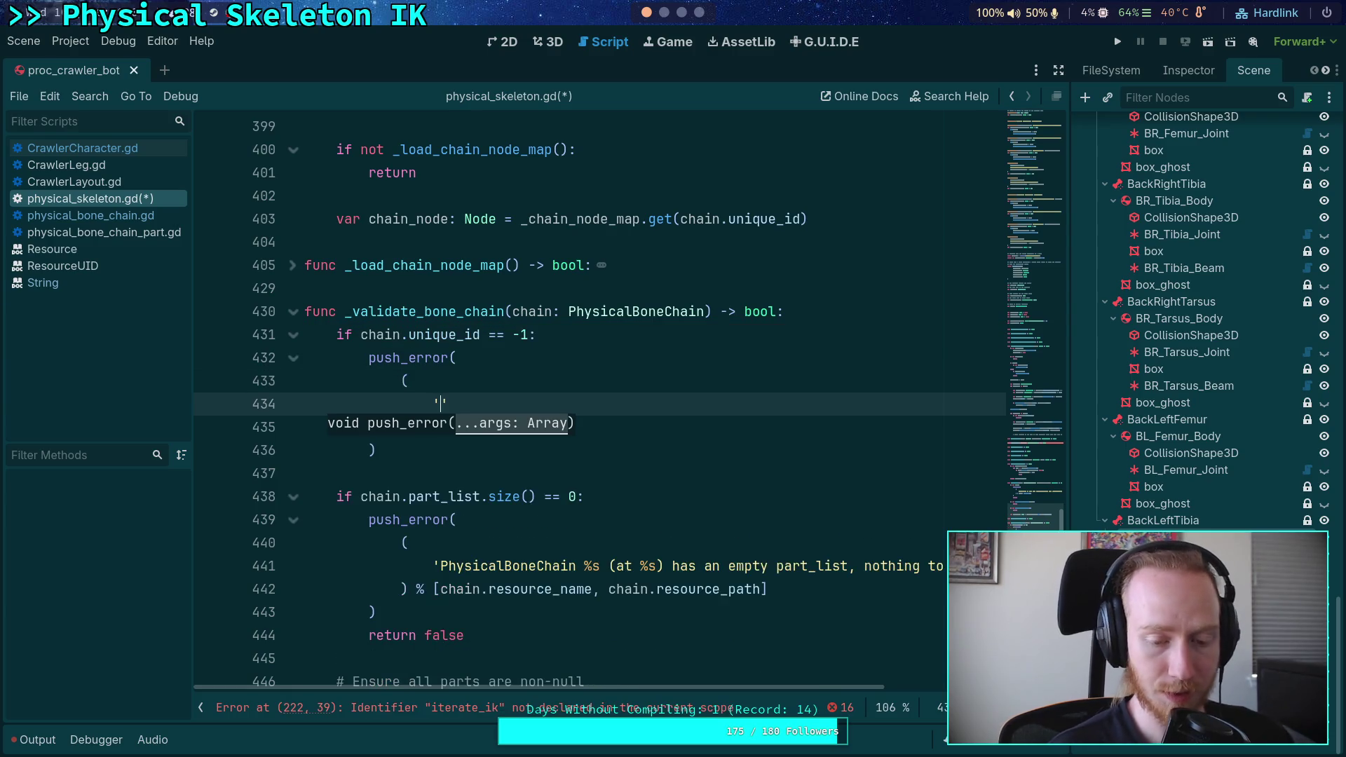
type("'")
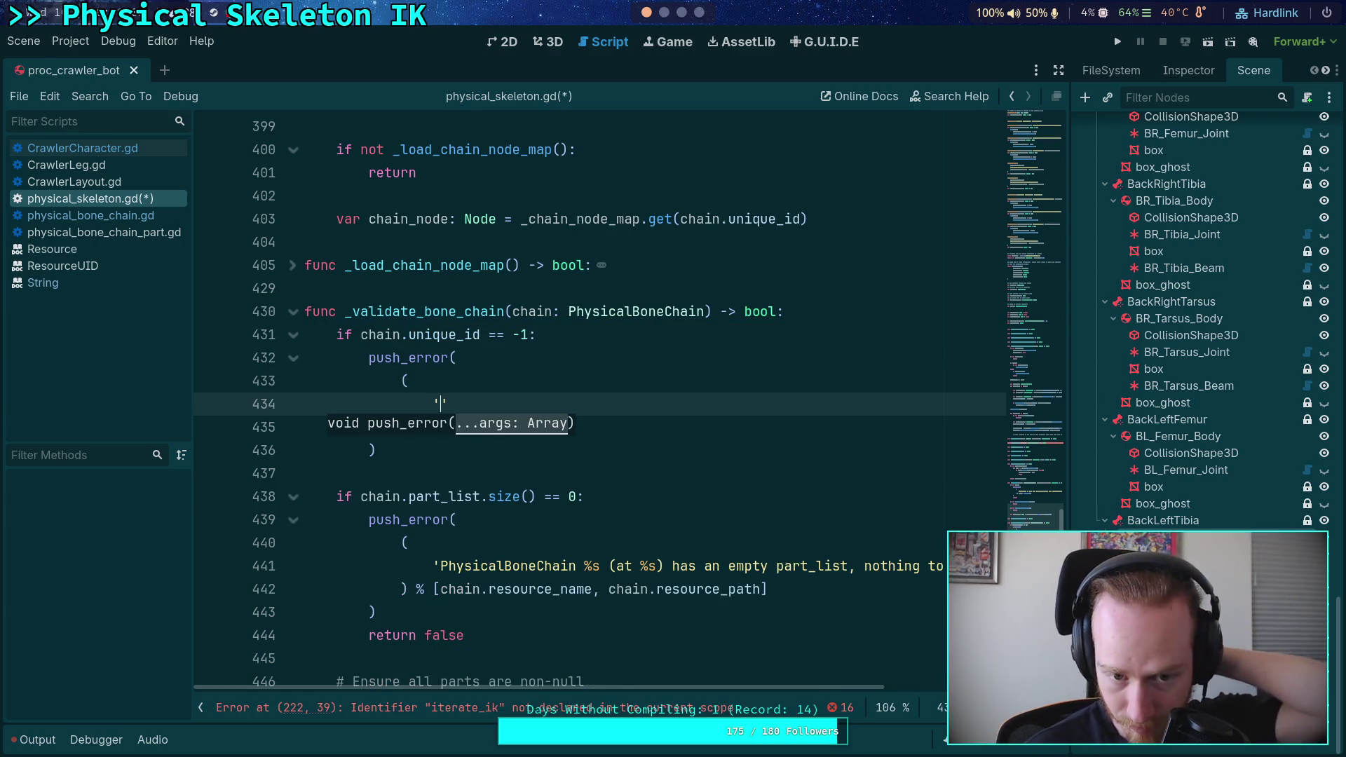
type("Physical")
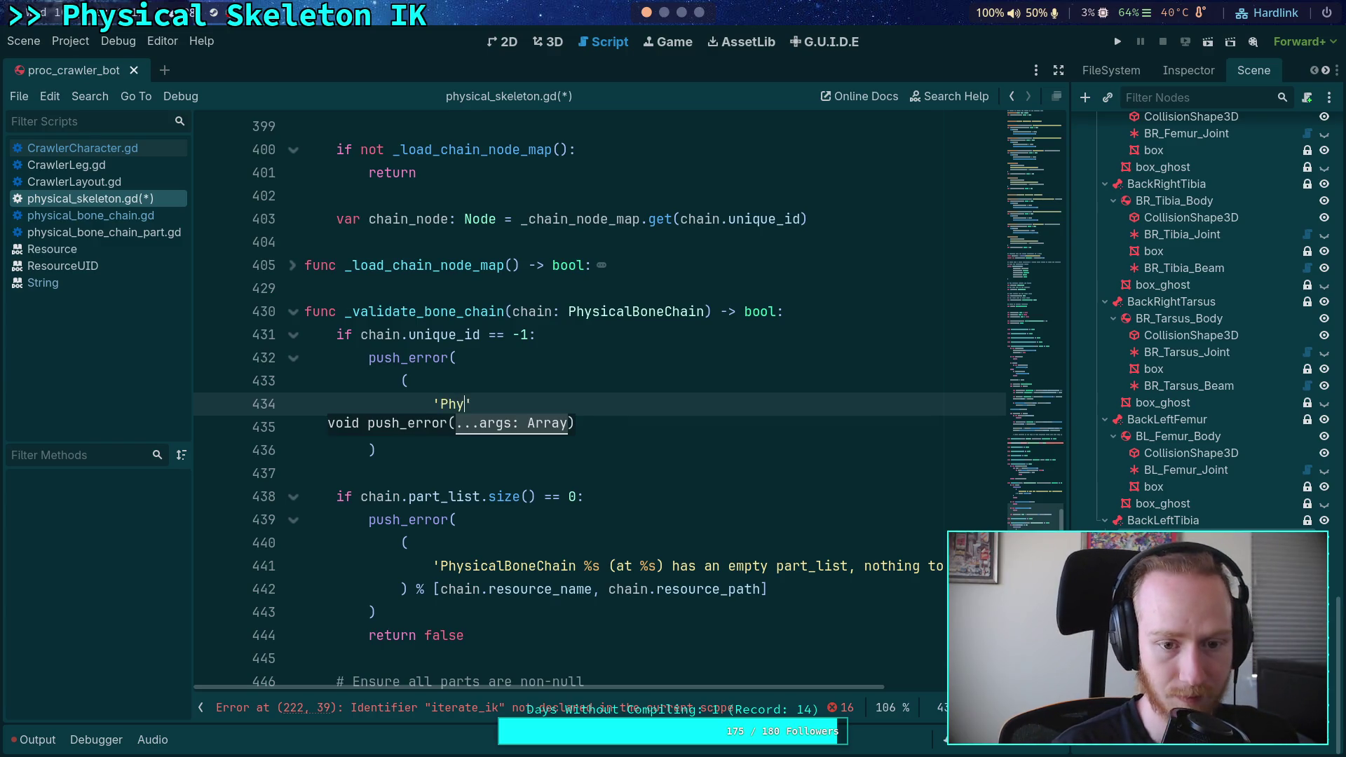
type("BoneC")
type("hain ")
type("%s ")
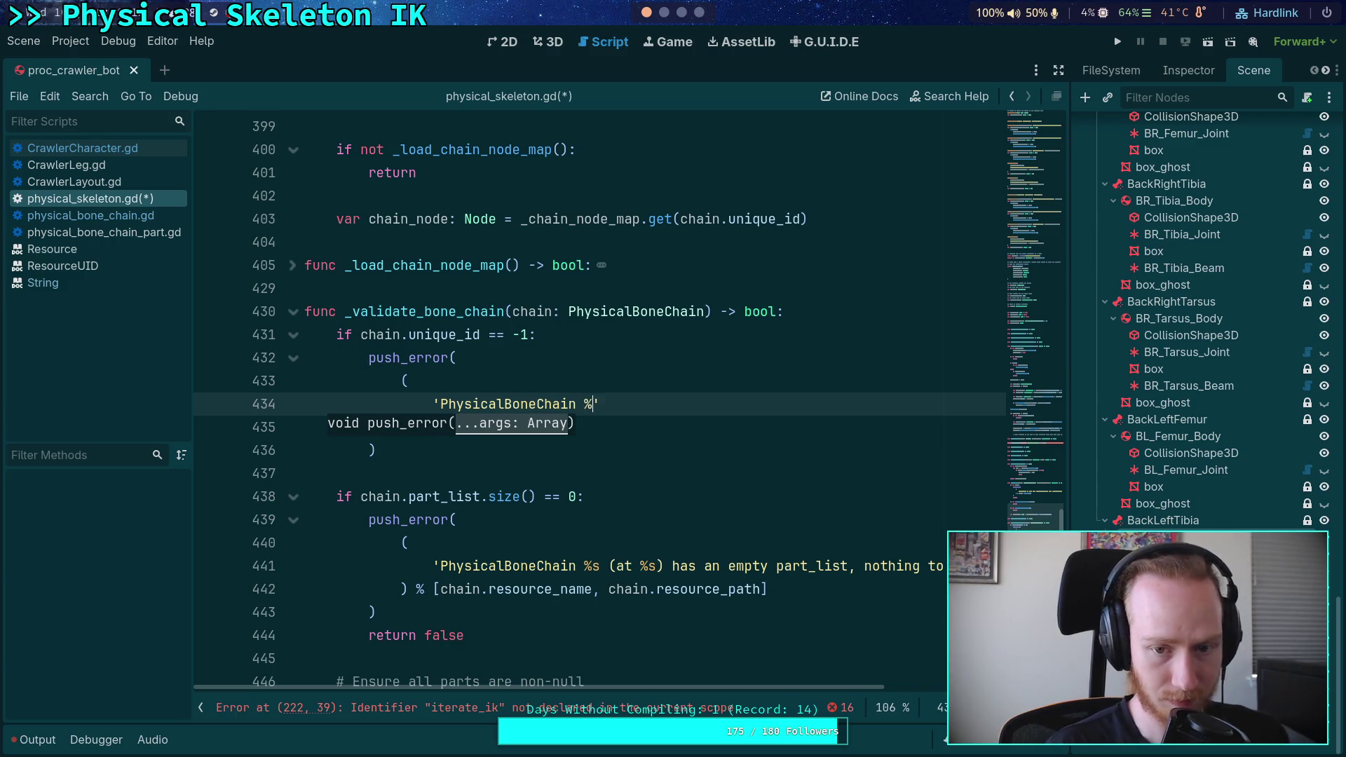
type("(at ")
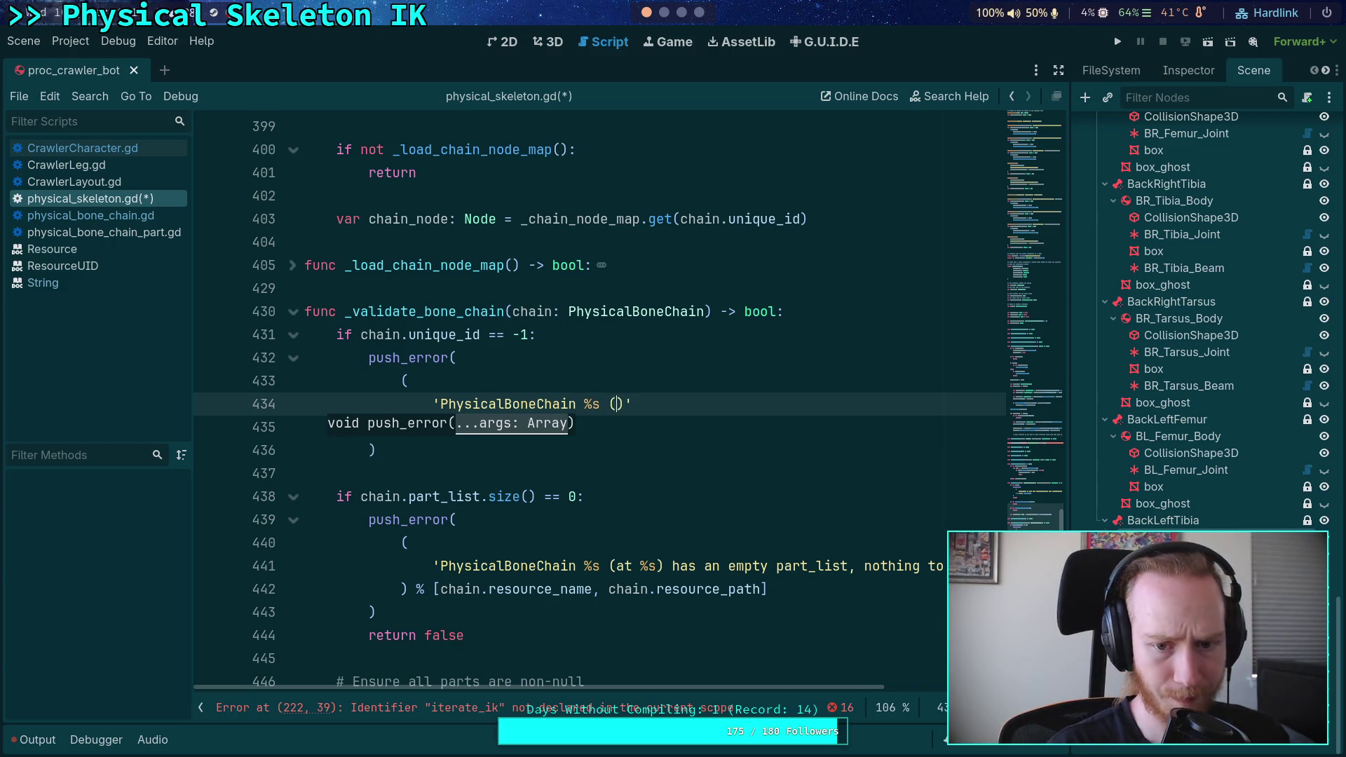
type("%s) ")
type("has not had ")
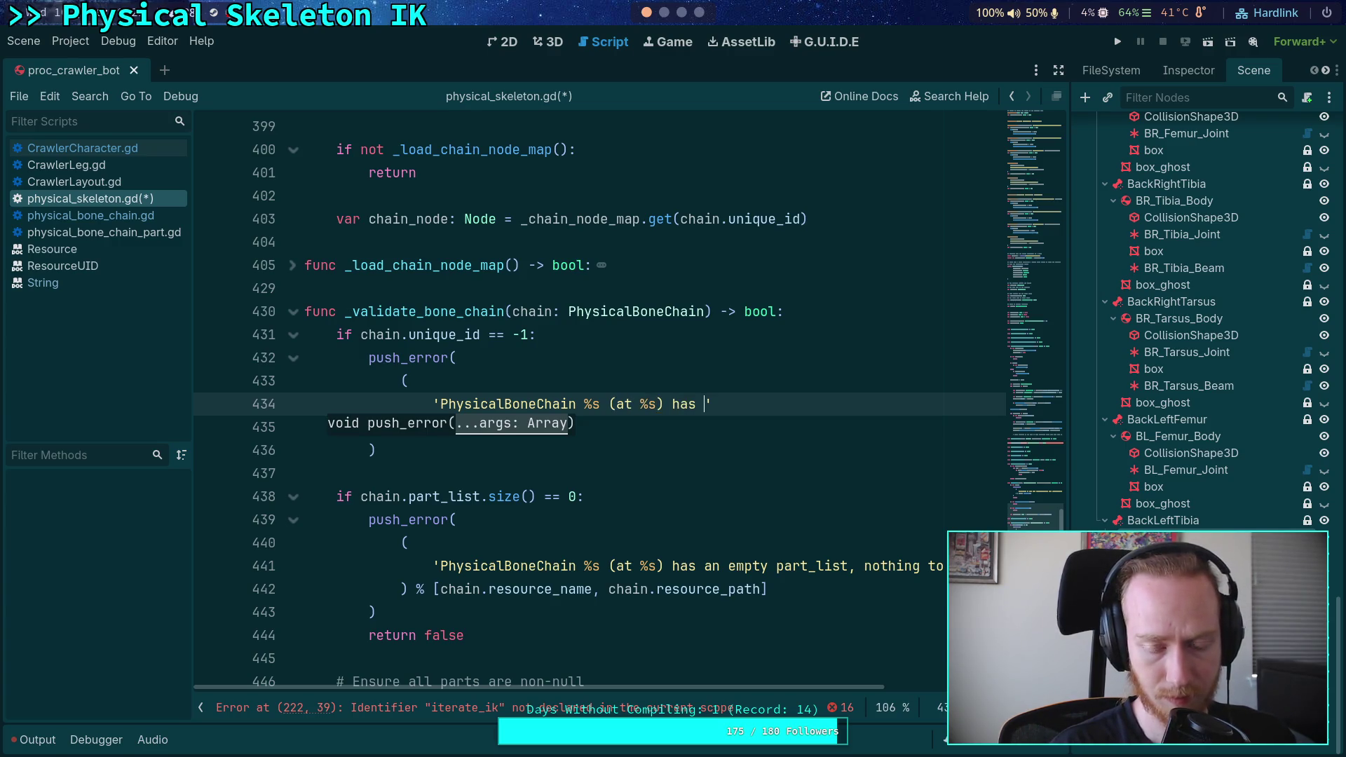
type("its unique id generated yet.")
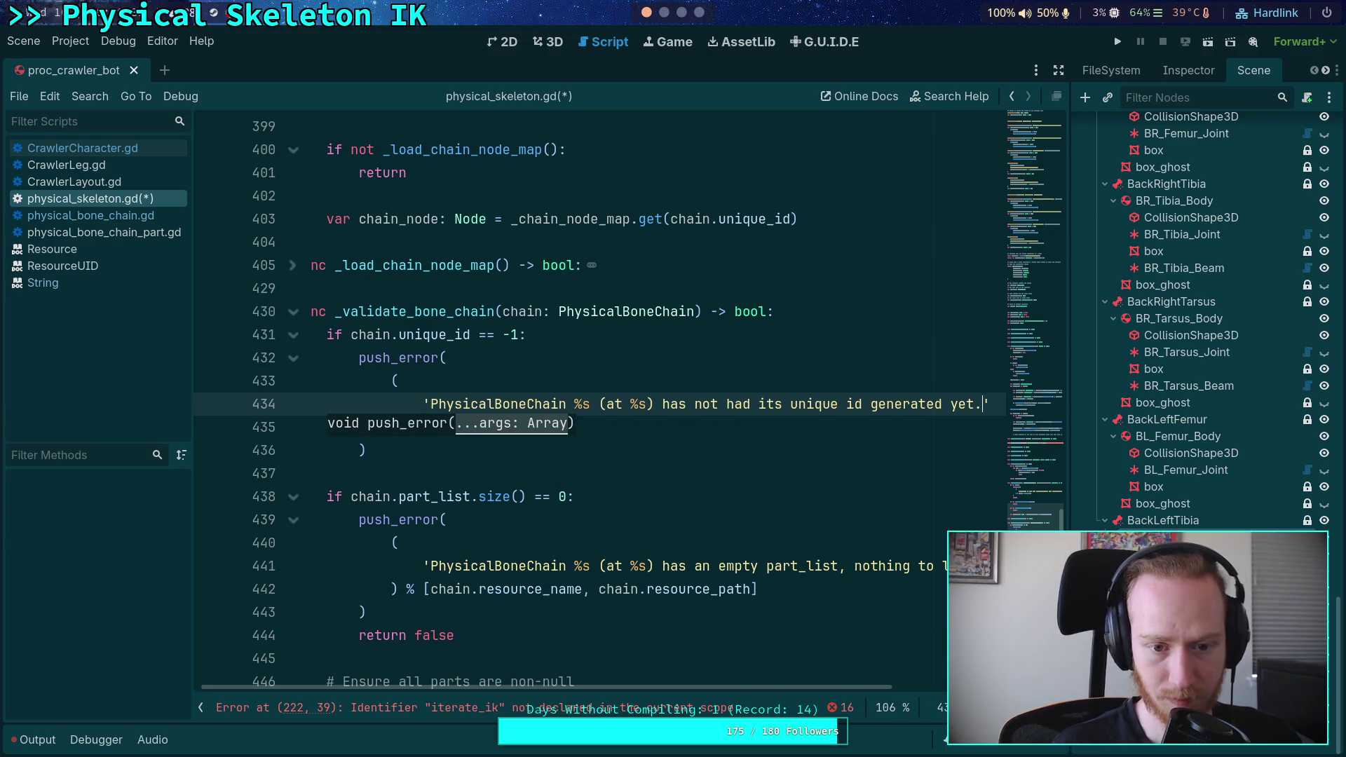
key("Return")
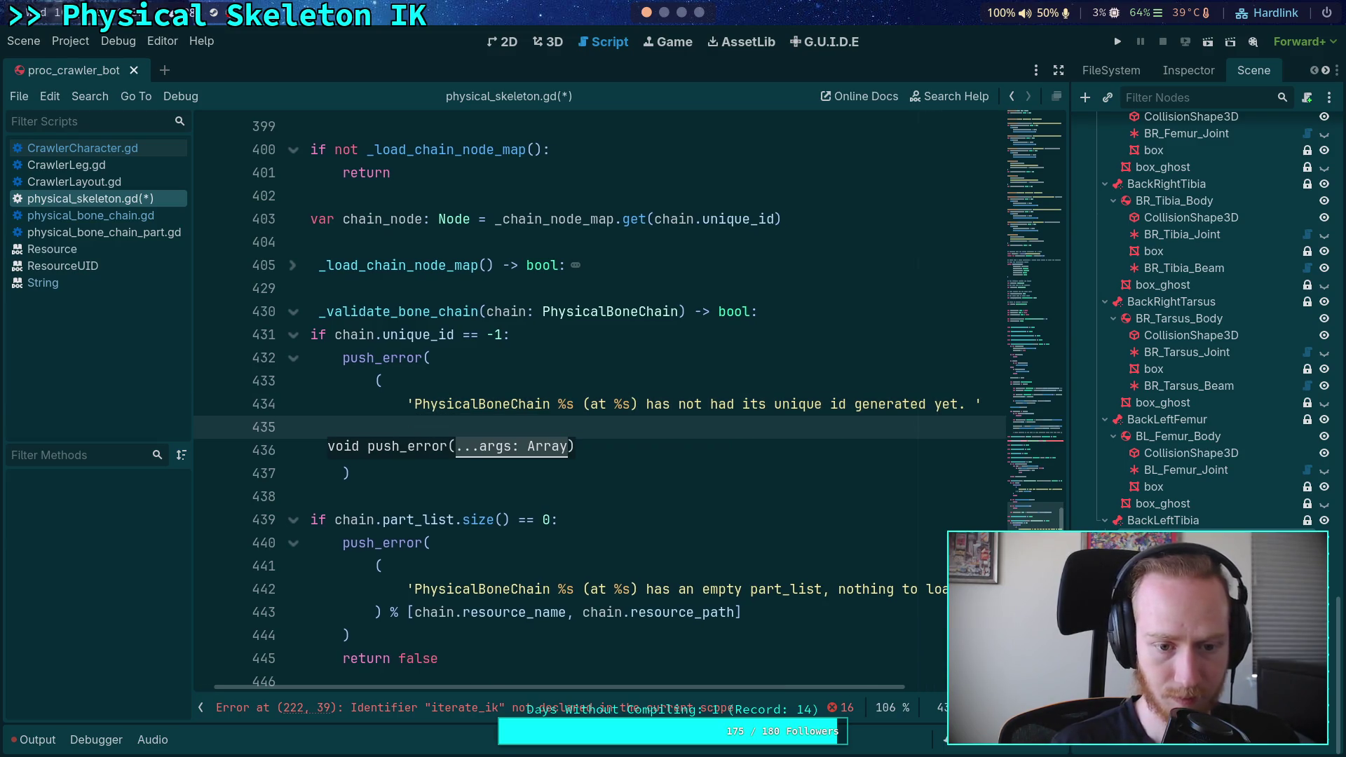
type("+'")
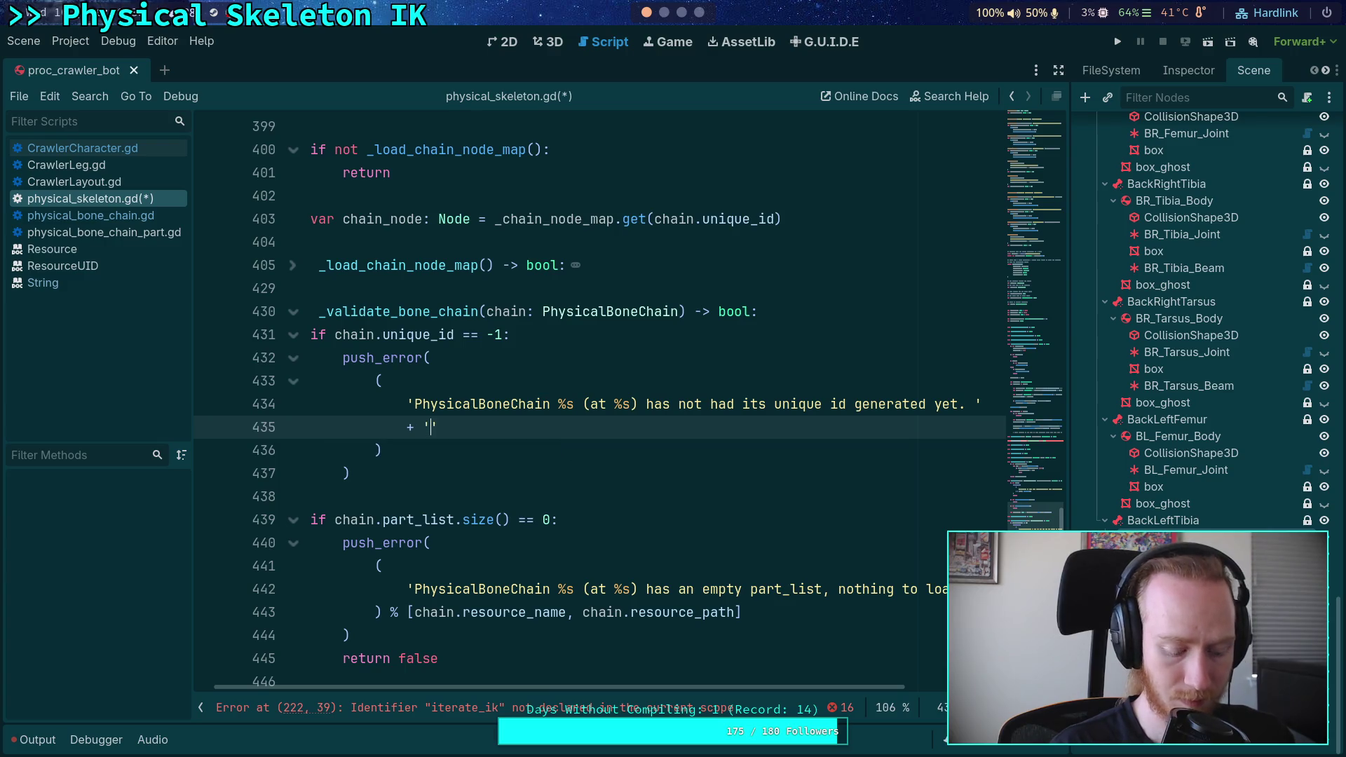
type("You must build ")
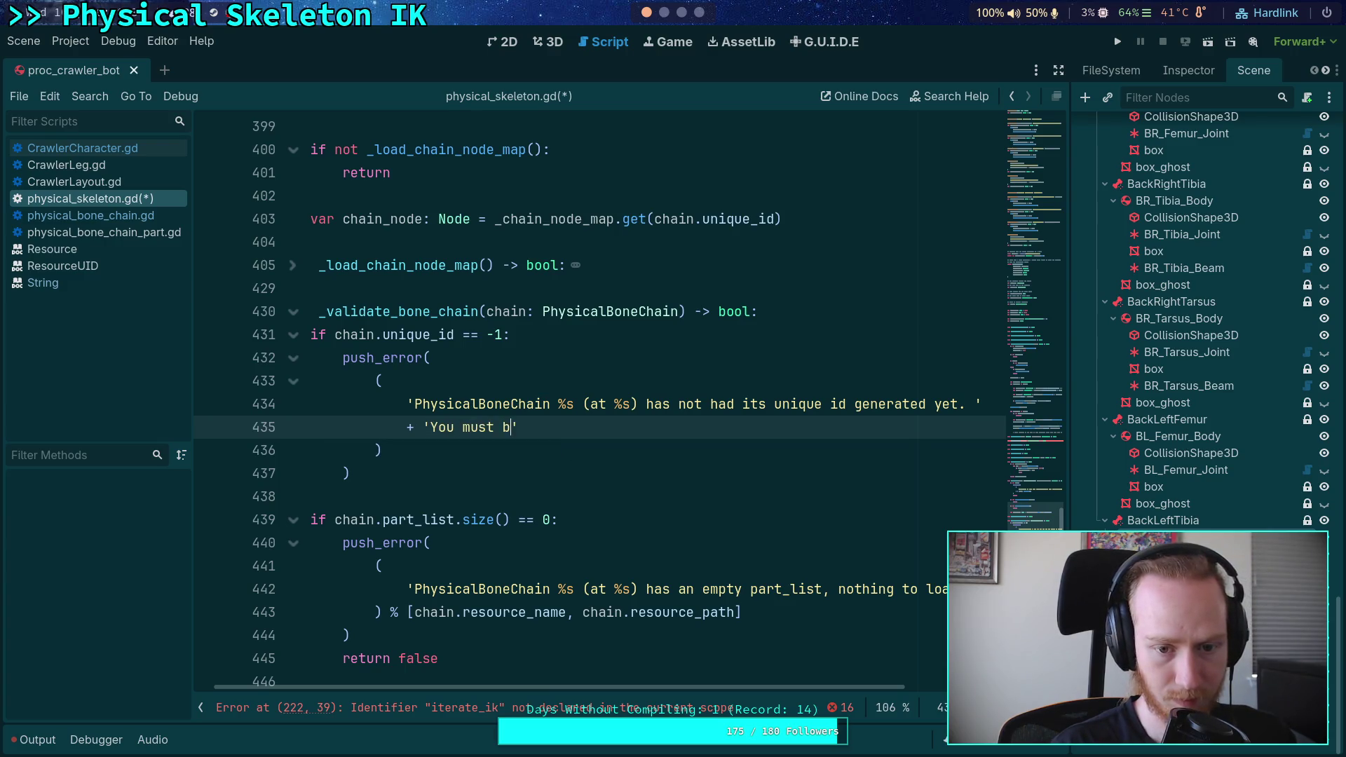
type("the")
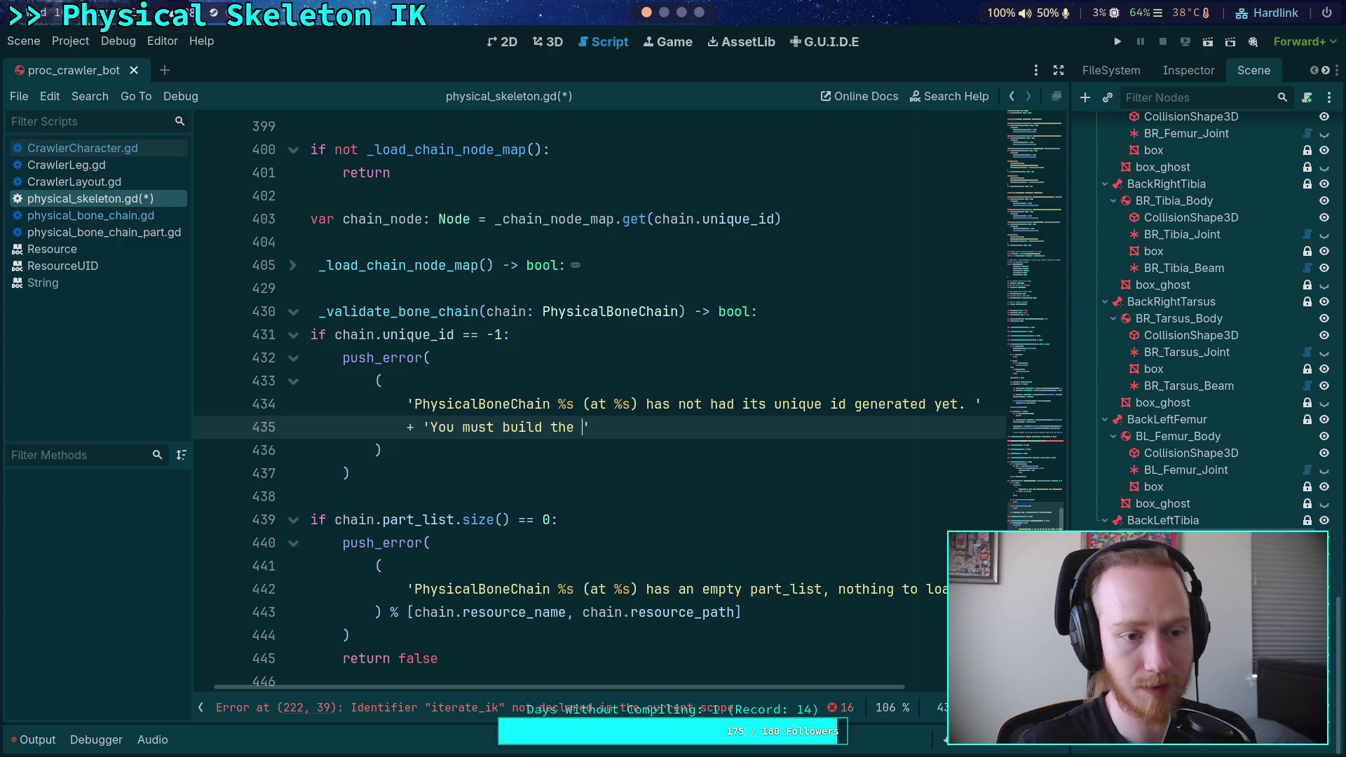
left_click(129, 215)
Start a get() getter with an 'if unique_id -1' check under the unique_id declaration.
scroll(437, 461, "up", 6)
scroll(437, 461, "down", 5)
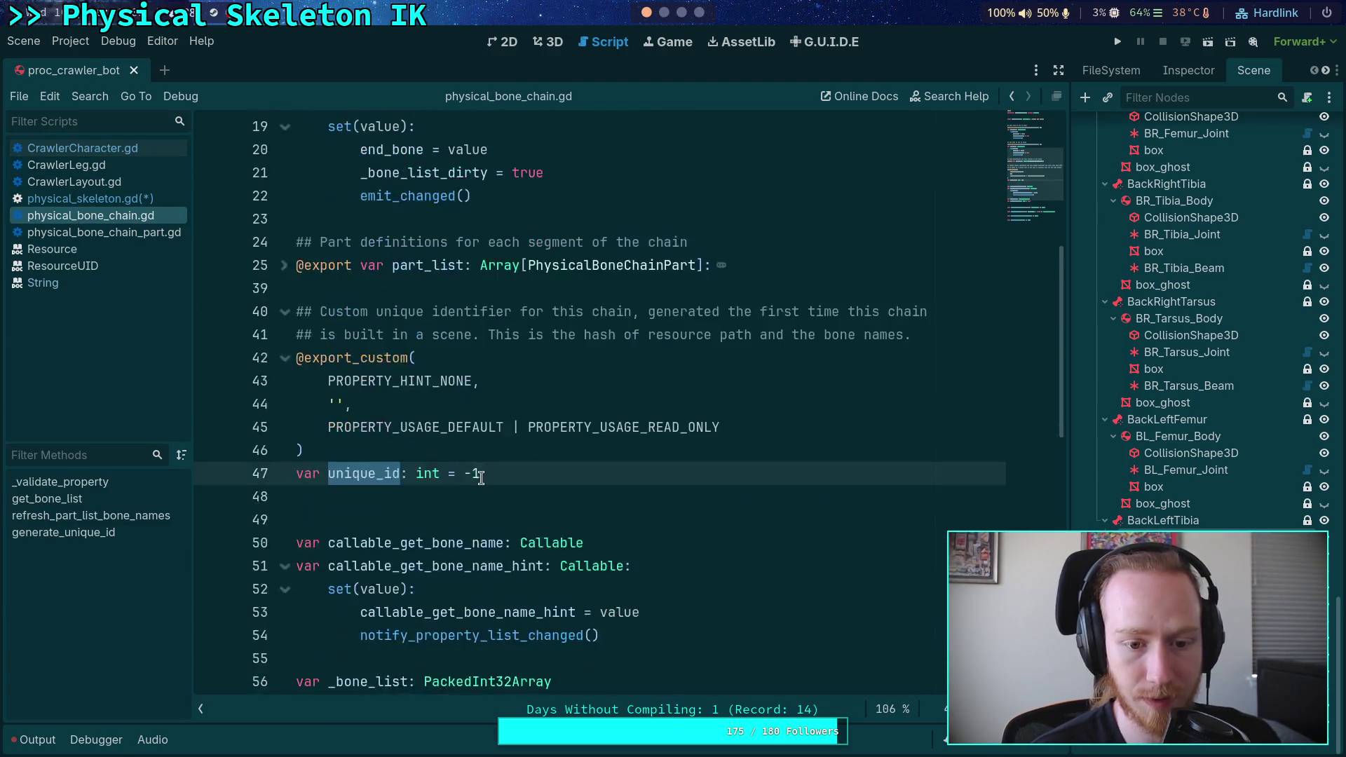
left_click(541, 404)
type(":")
key("Return")
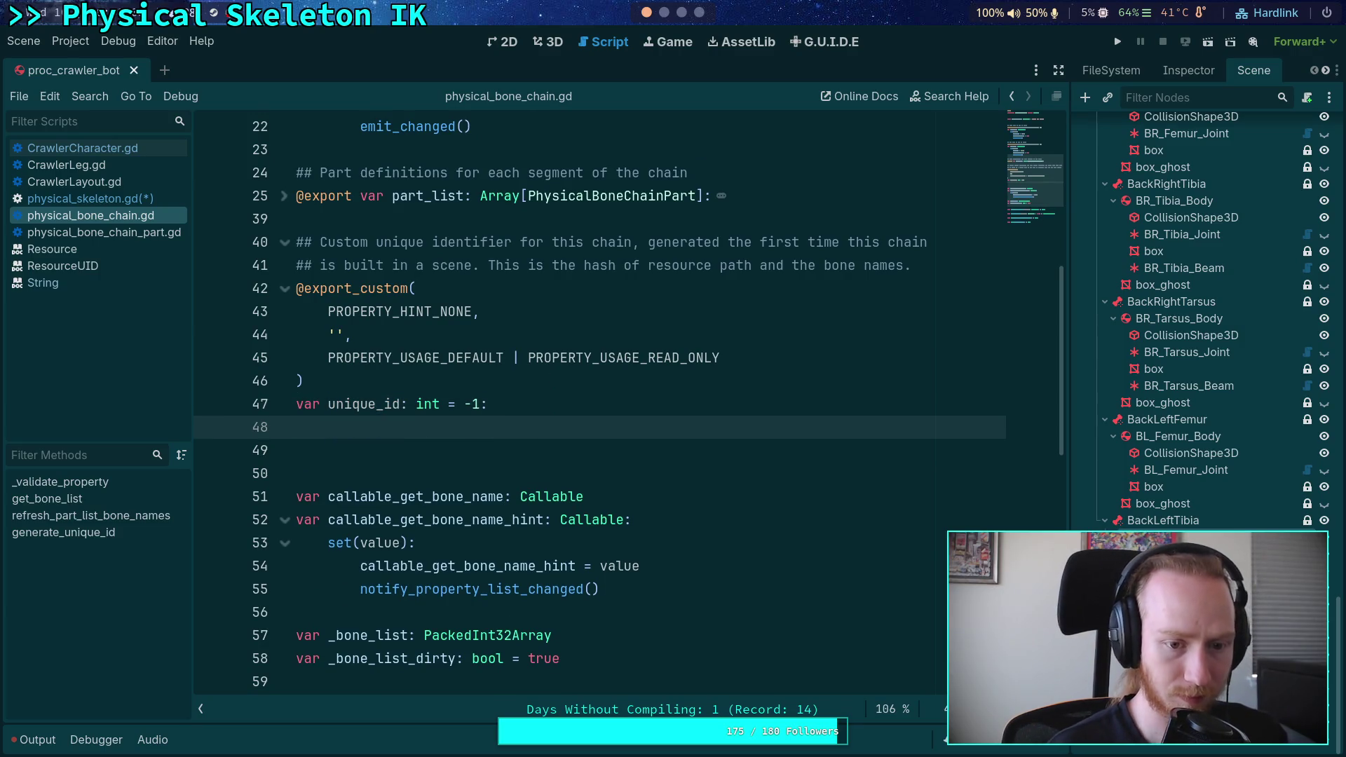
type("get")
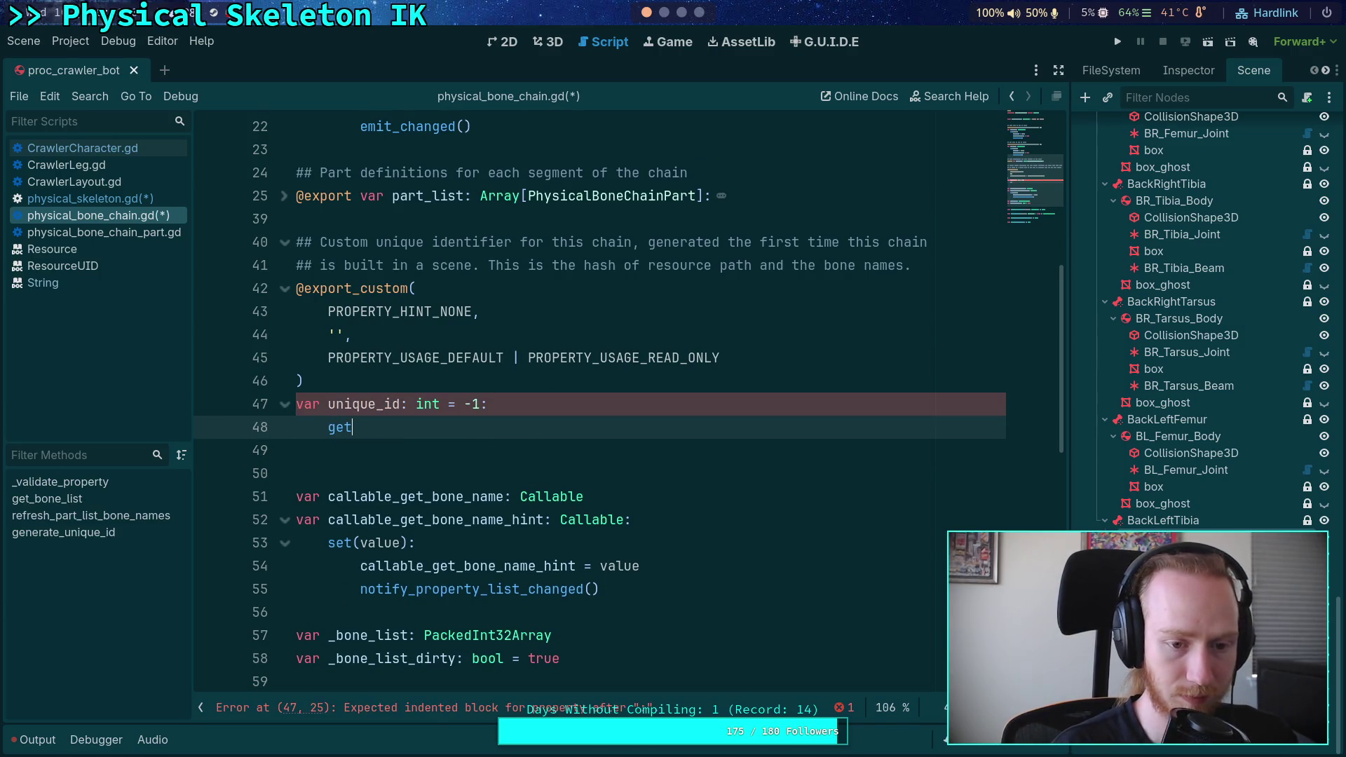
type("():")
key("Return")
type("if u")
type("ique_id ")
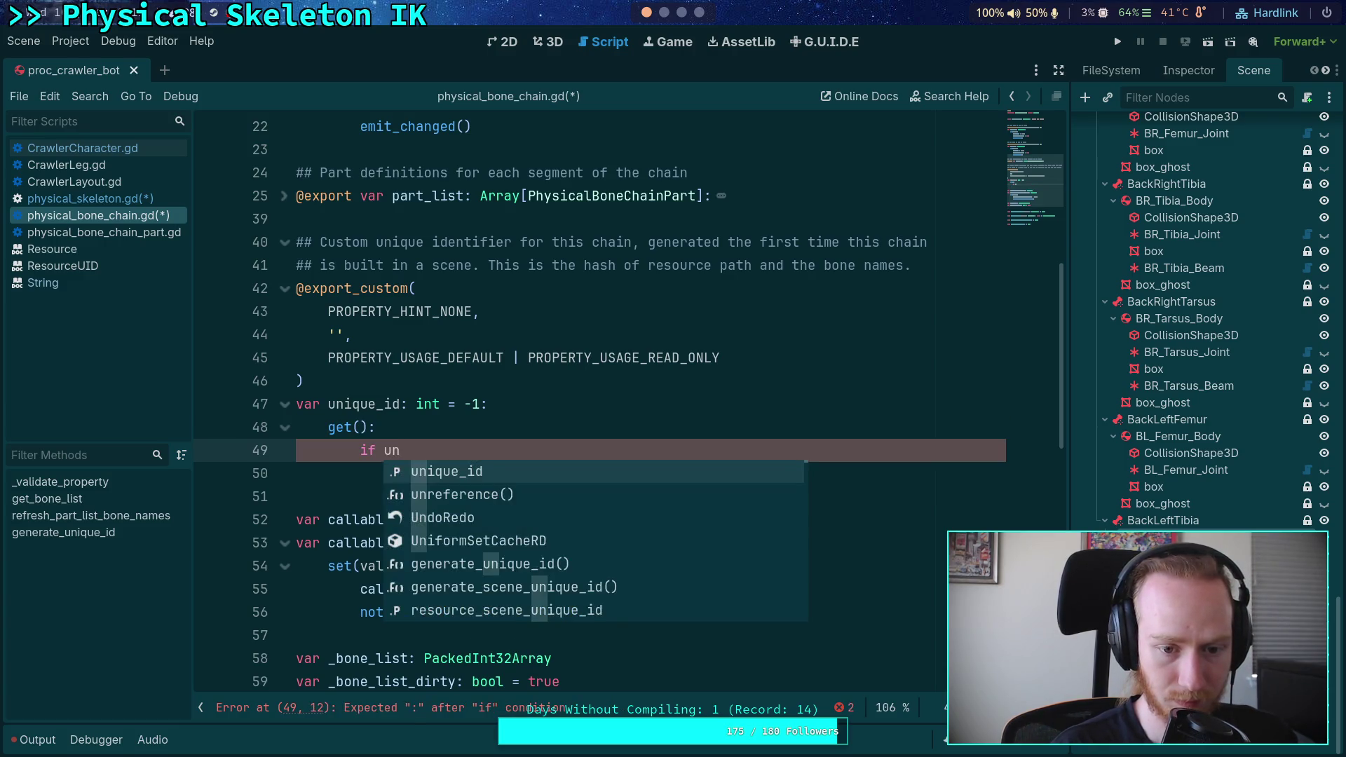
type("-1:")
key("Return")
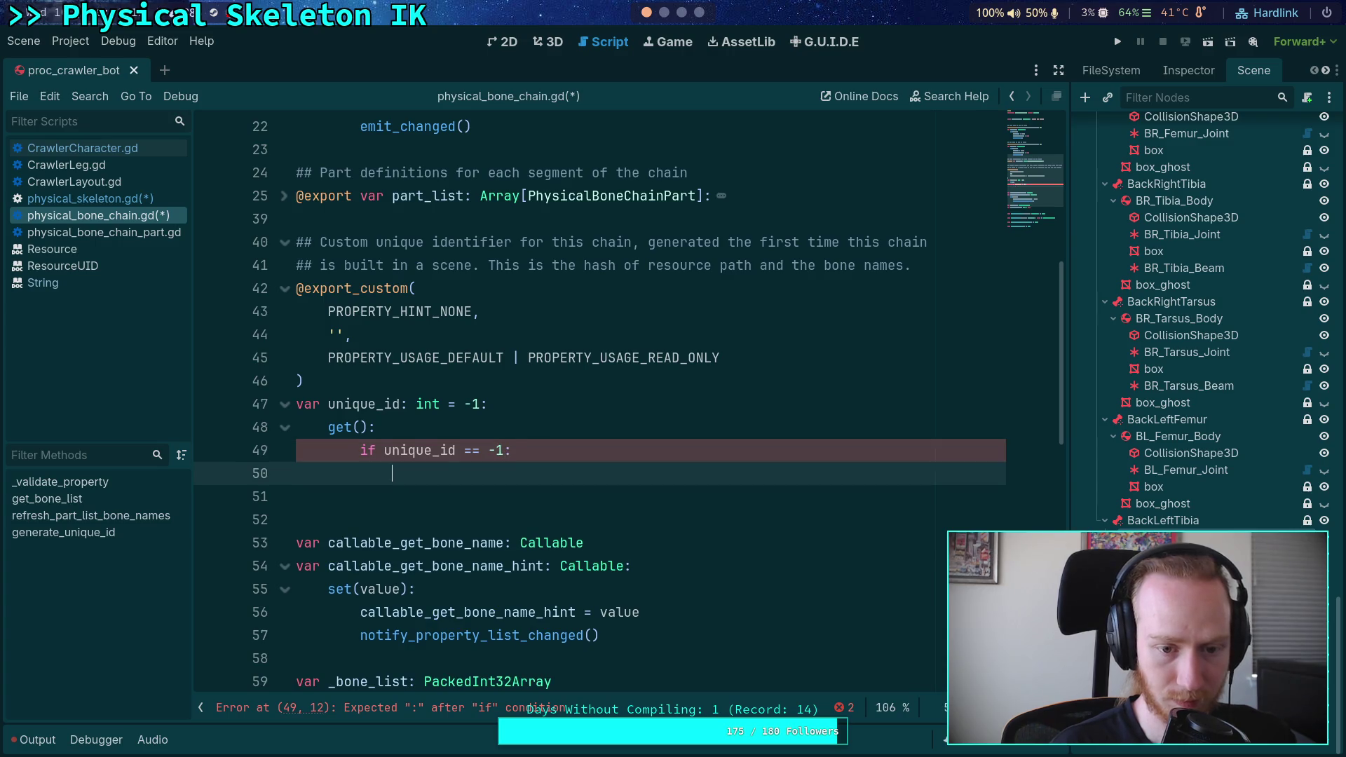
Review generate_unique_id, delete the unfinished getter so unique_id stays -1, and save the scripts.
scroll(630, 400, "down", 9)
scroll(564, 477, "up", 1)
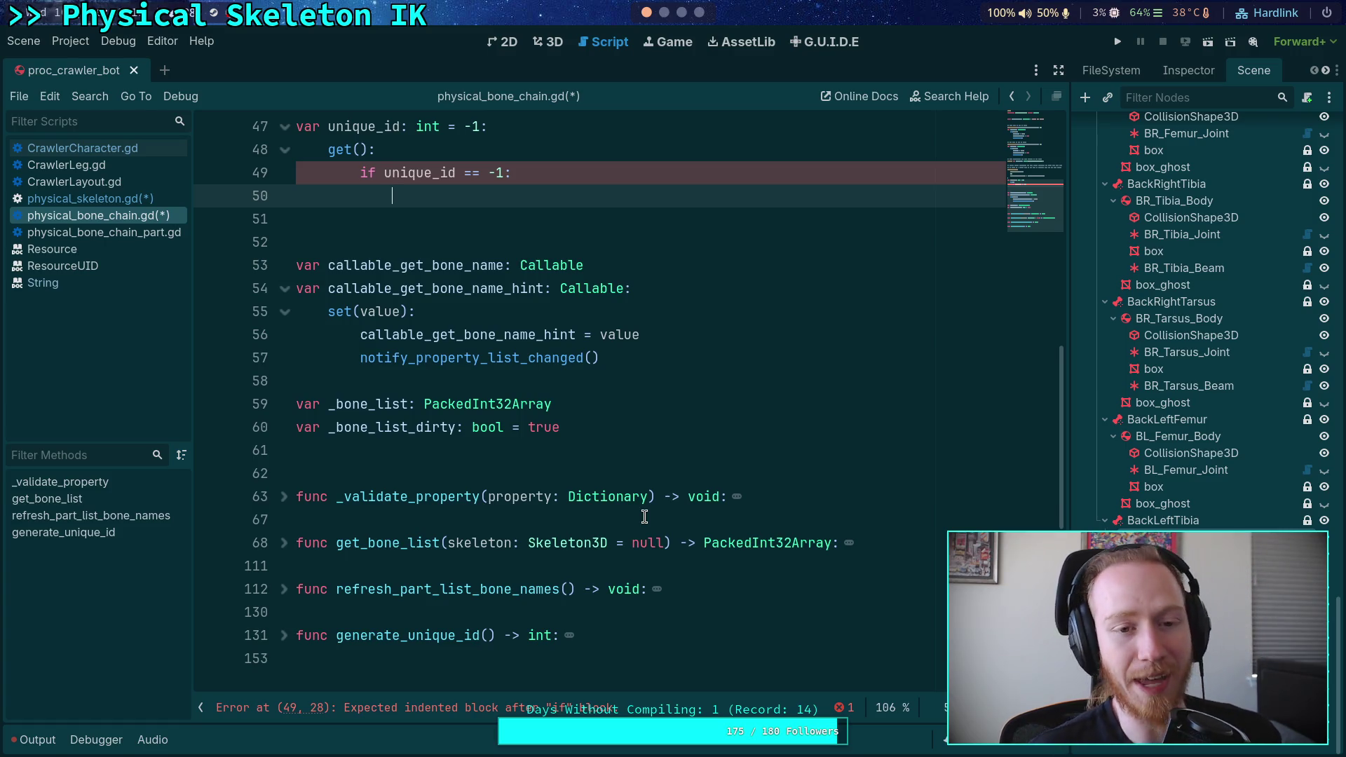
left_click(284, 635)
scroll(382, 531, "down", 4)
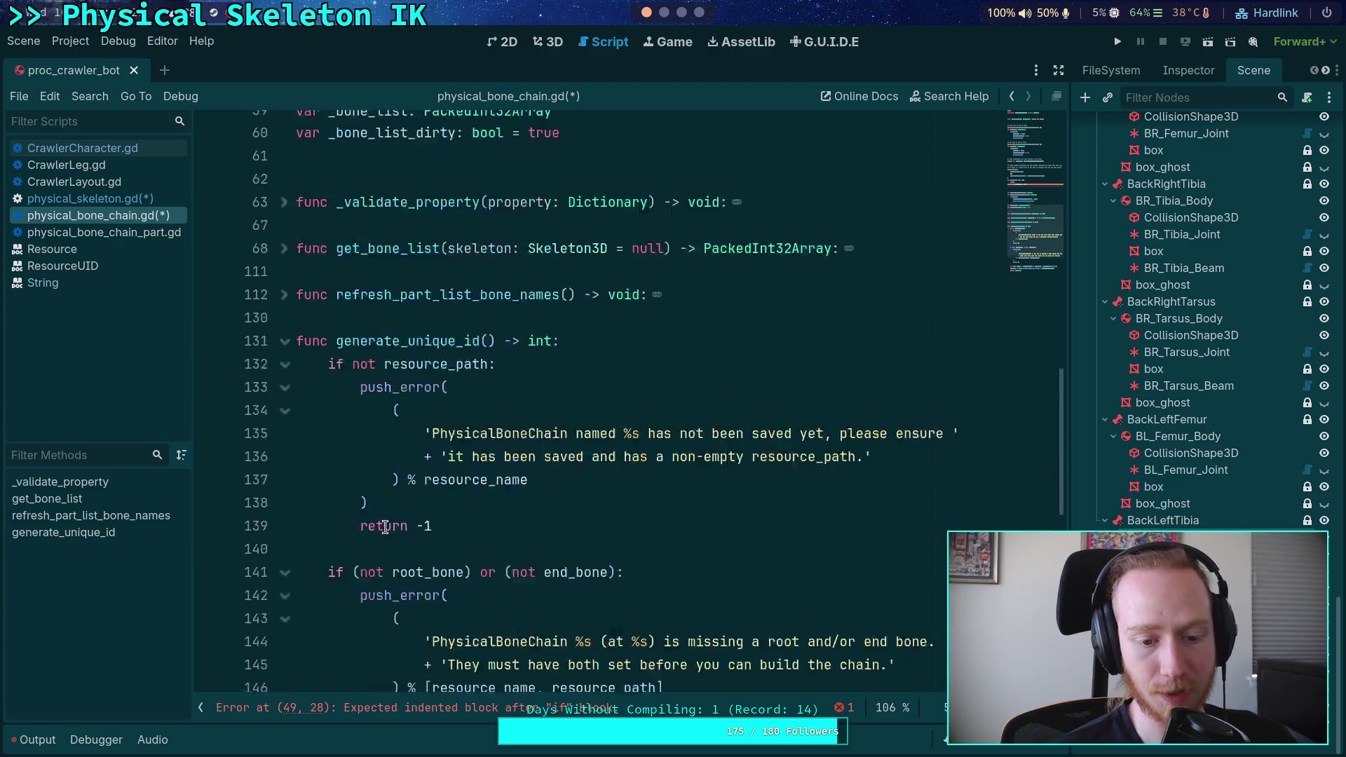
scroll(382, 531, "down", 3)
scroll(294, 431, "up", 4)
scroll(360, 447, "up", 4)
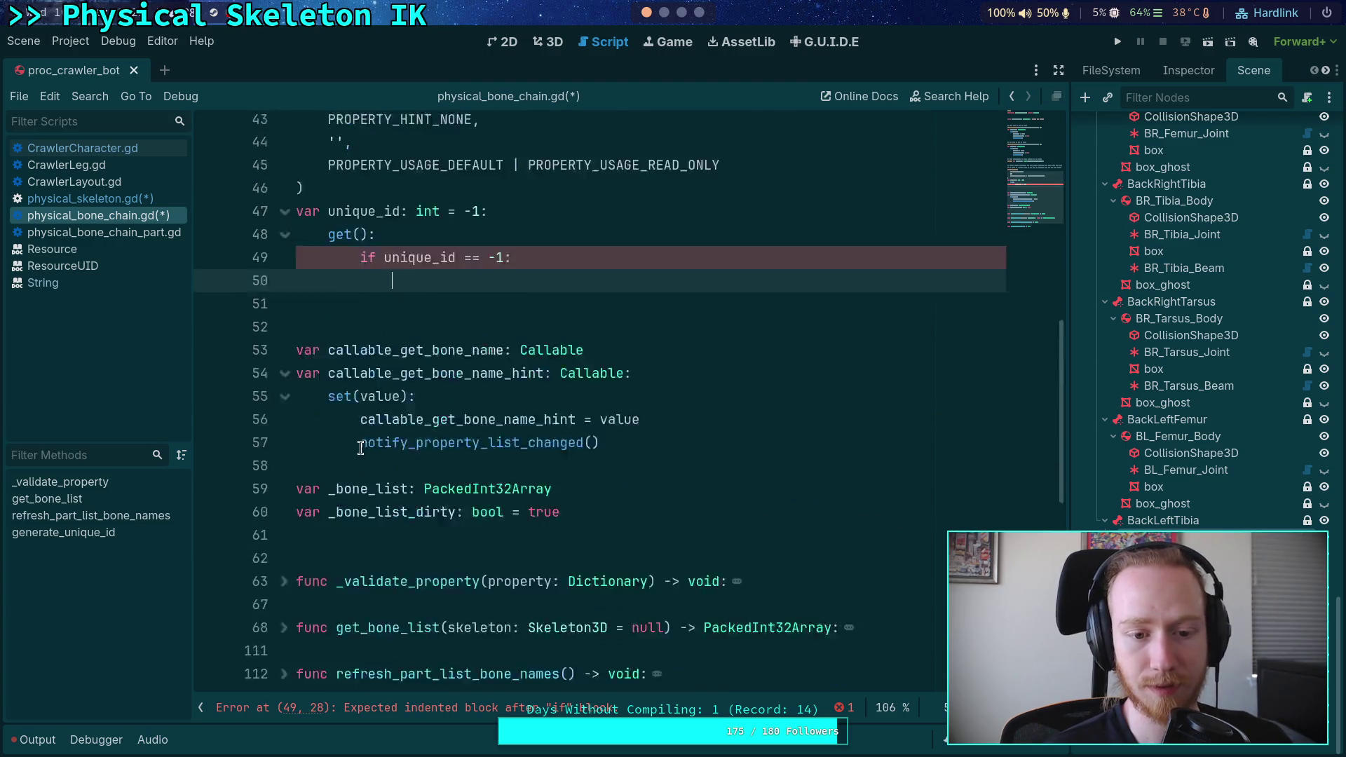
scroll(361, 447, "up", 8)
left_click_drag(423, 543, 484, 475)
key("BackSpace")
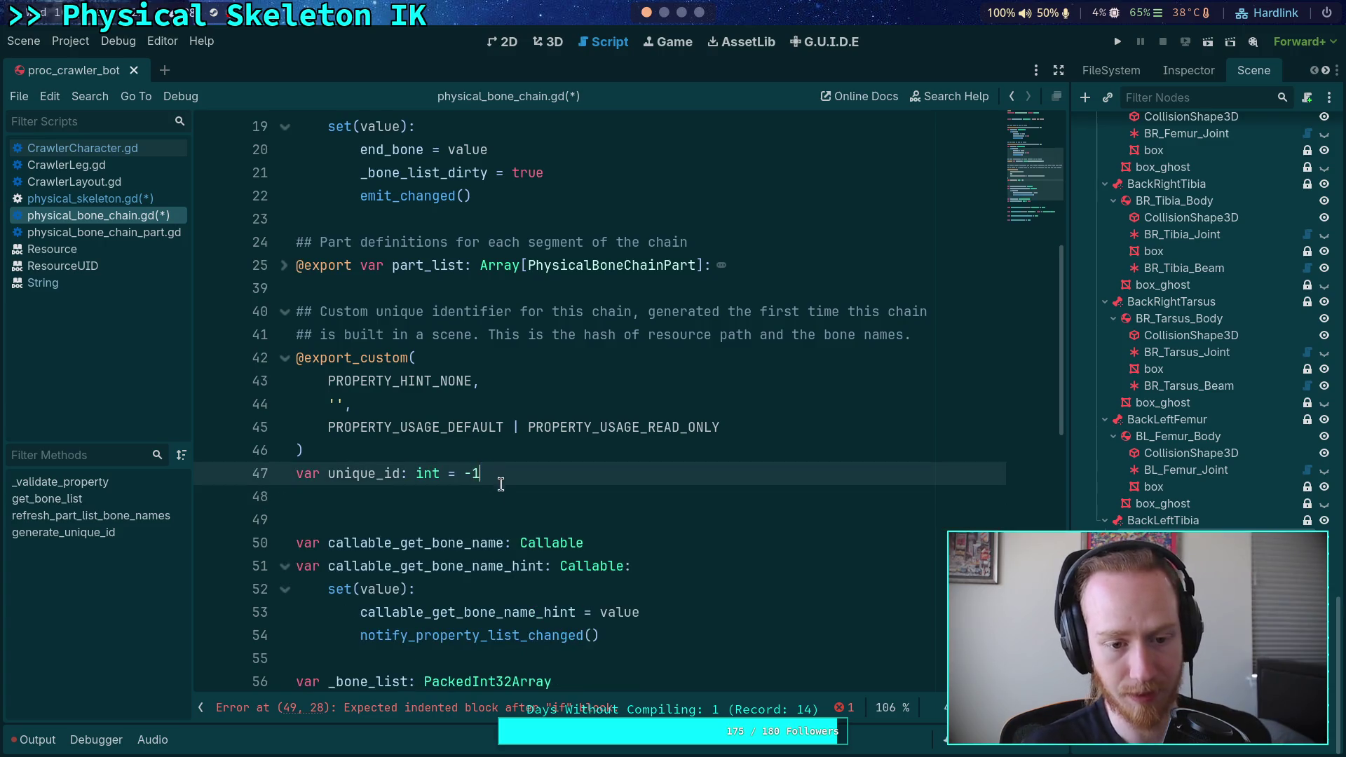
key("Down")
key("ctrl+s")
Look over physical_bone_chain.gd, then return to the unfinished error message in physical_skeleton.gd.
scroll(474, 419, "down", 2)
left_click(554, 337)
scroll(557, 351, "down", 3)
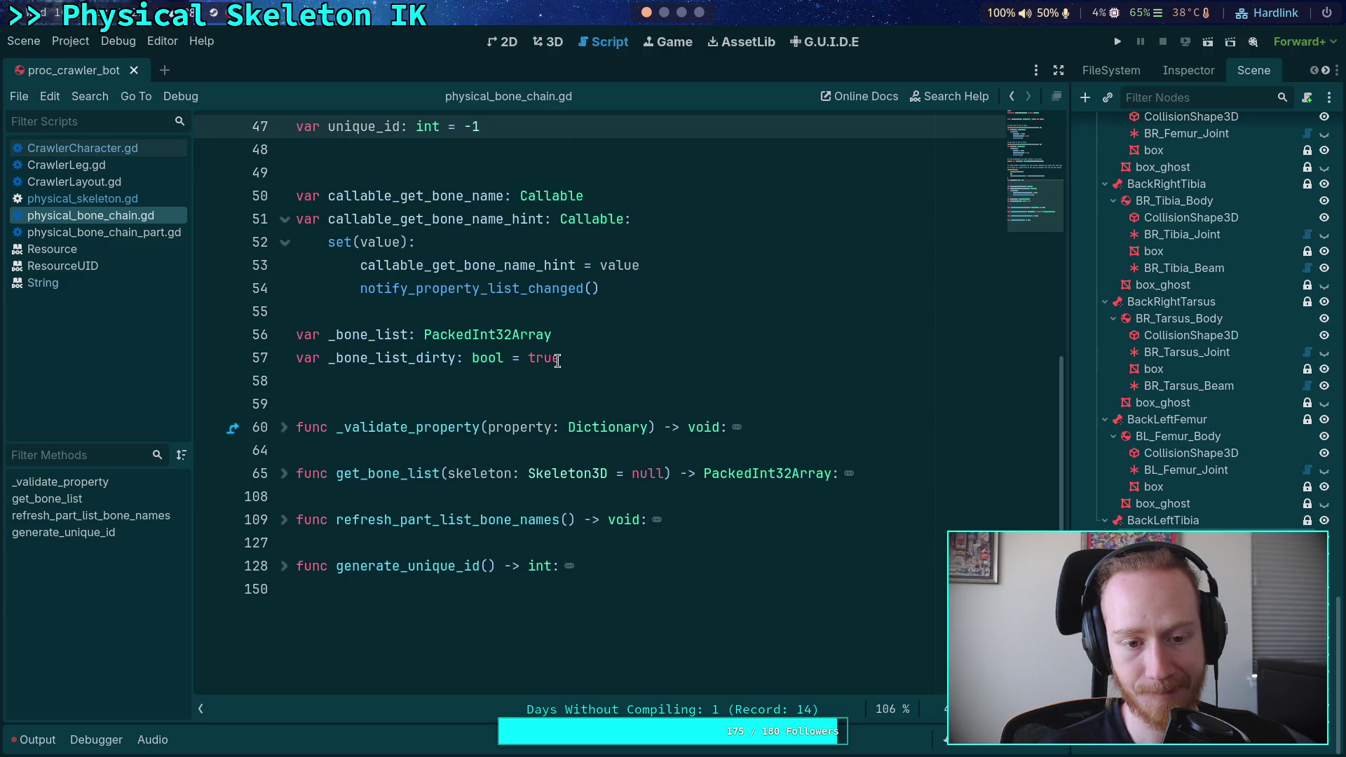
scroll(558, 361, "down", 1)
scroll(558, 362, "up", 2)
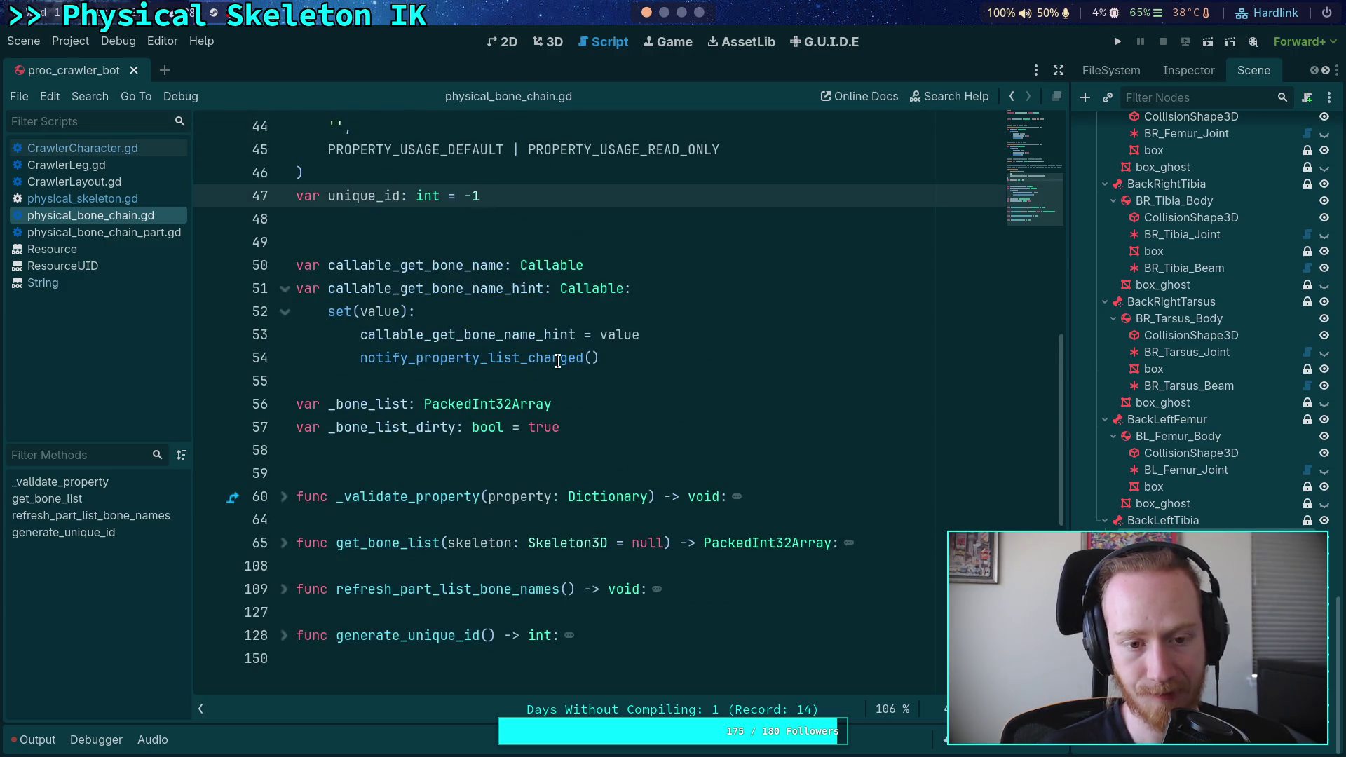
scroll(558, 362, "up", 4)
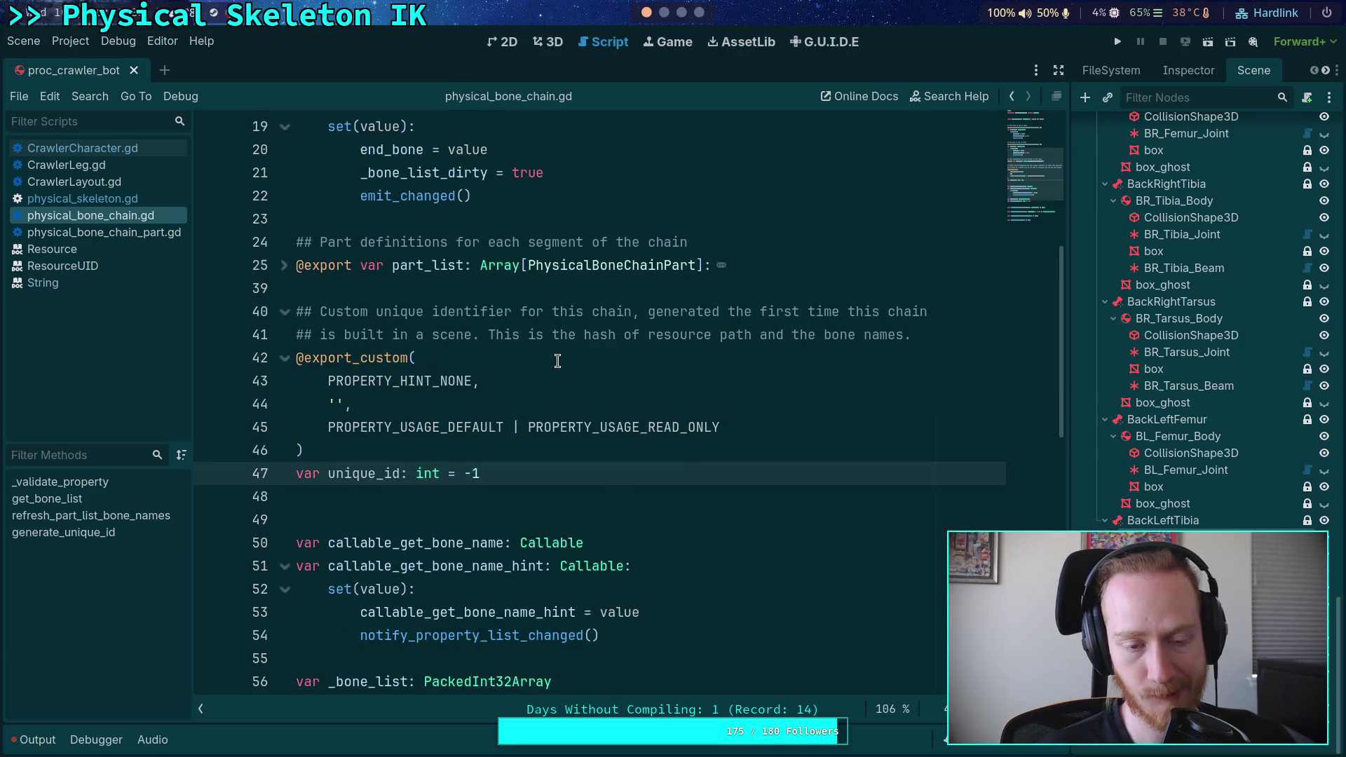
scroll(558, 361, "down", 6)
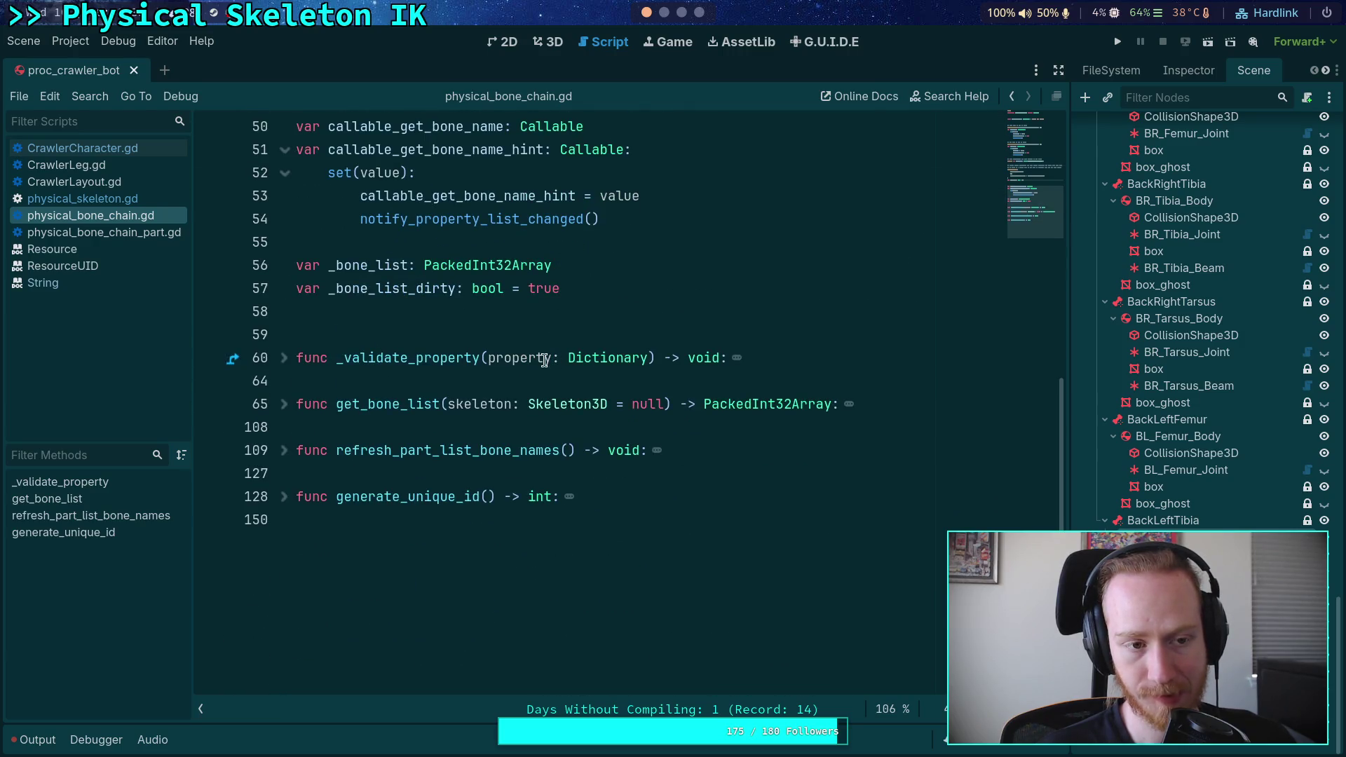
left_click(116, 147)
left_click(83, 199)
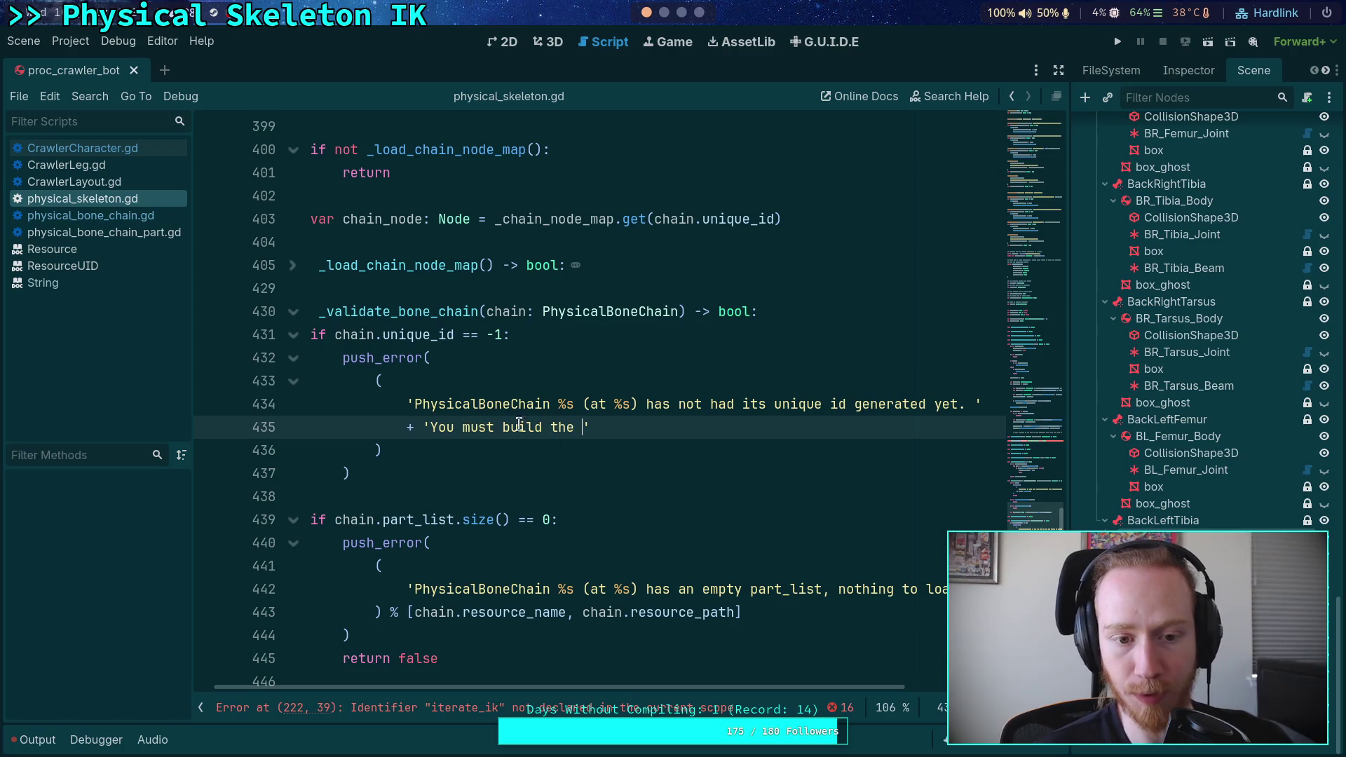
End the error string with 'chain at least once.', format it with chain.resource_name and chain.resource_path, and save.
scroll(550, 427, "down", 1)
type("chain at least once.")
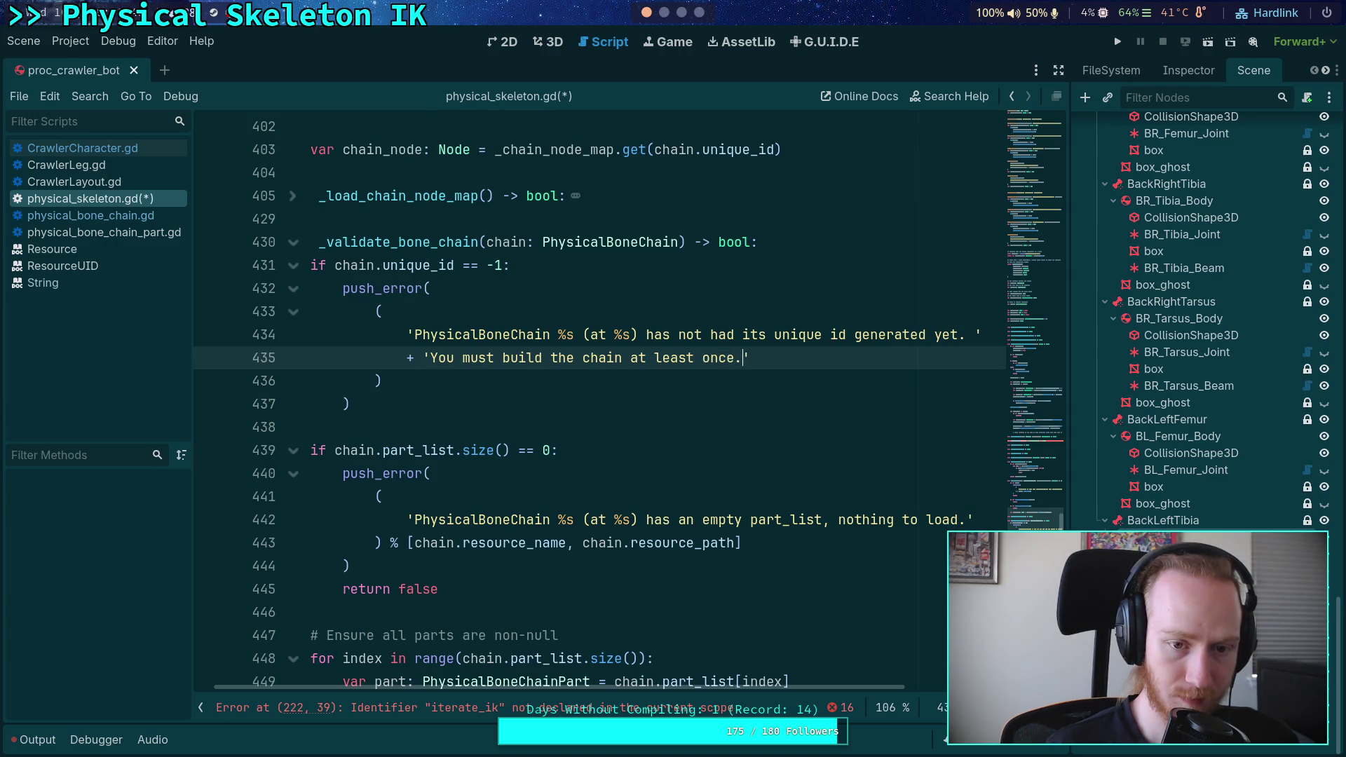
left_click(519, 382)
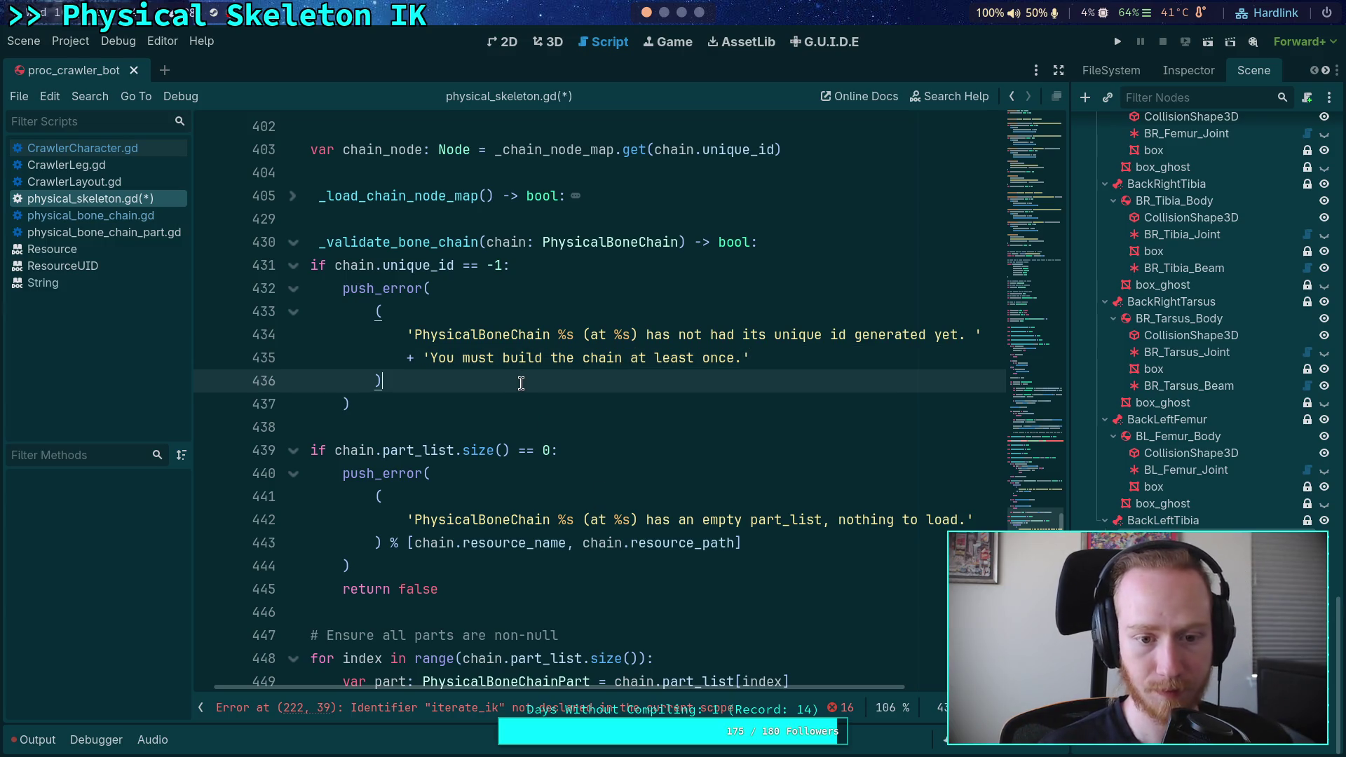
type("$")
key("BackSpace")
type("%")
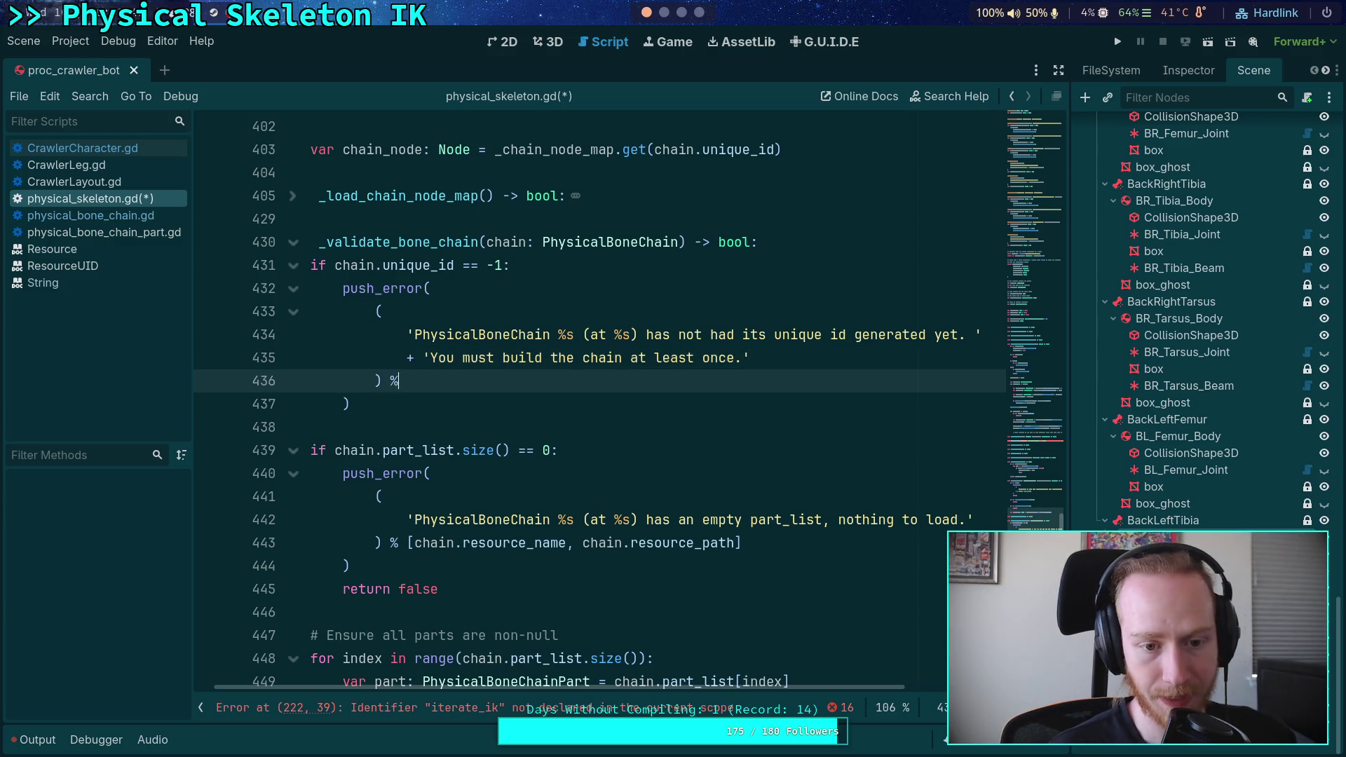
type(" [chain.resourc")
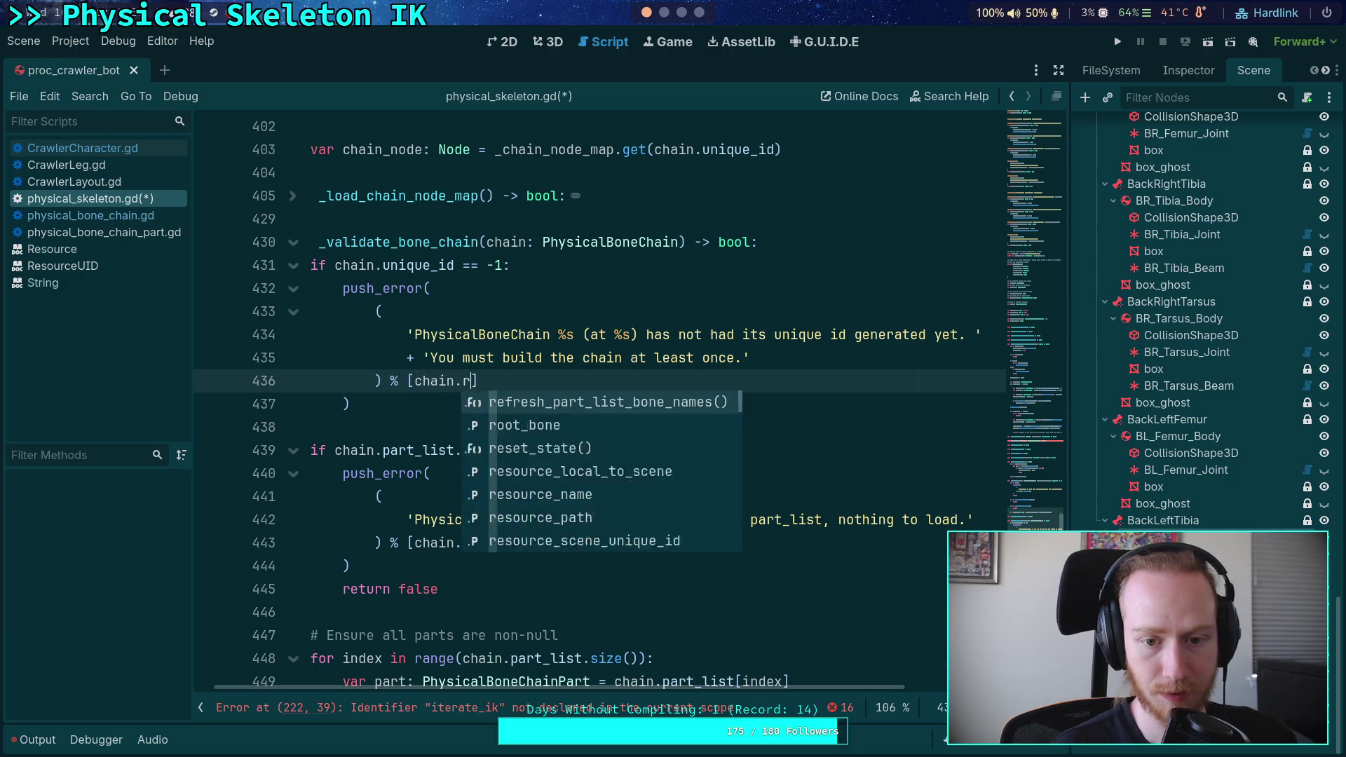
key("Return")
type(", chain.")
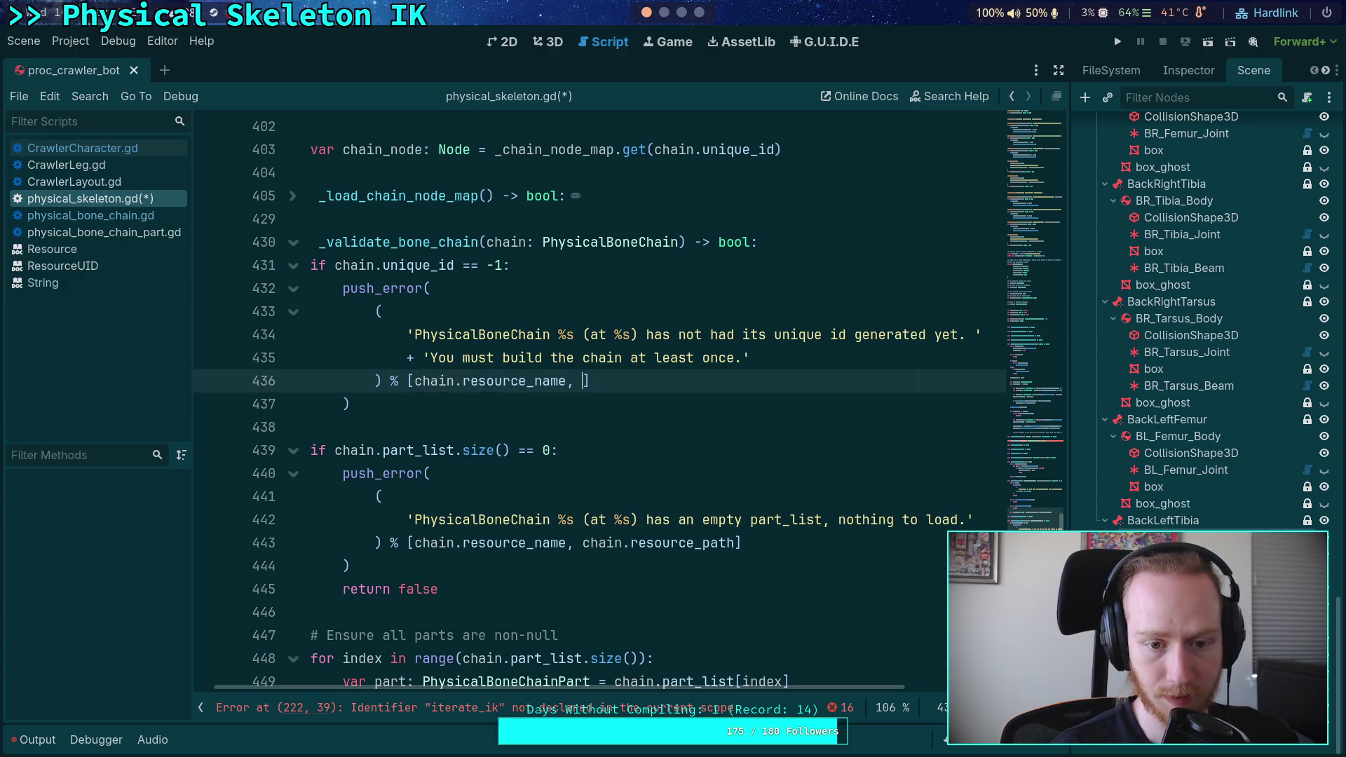
type("res")
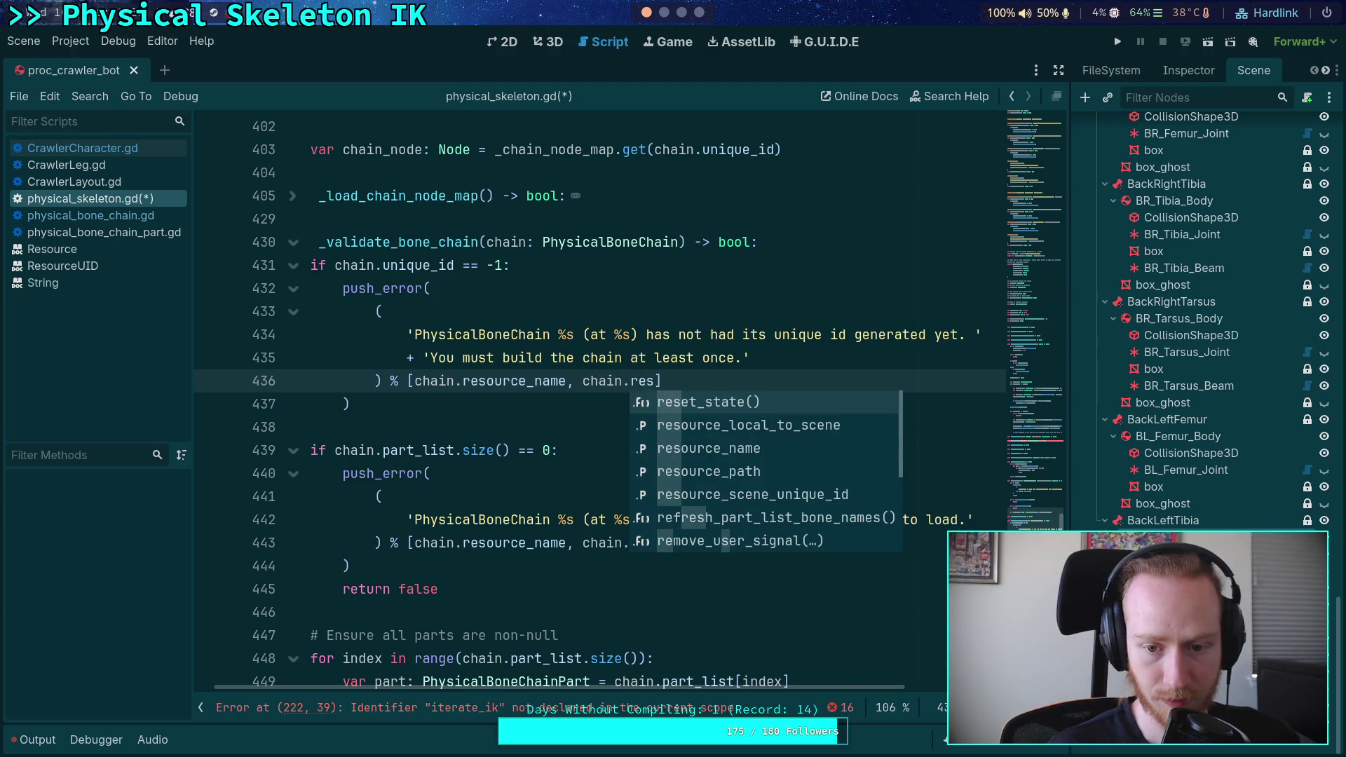
key("Down")
key("Down")
key("Down")
key("Return")
key("ctrl+s")
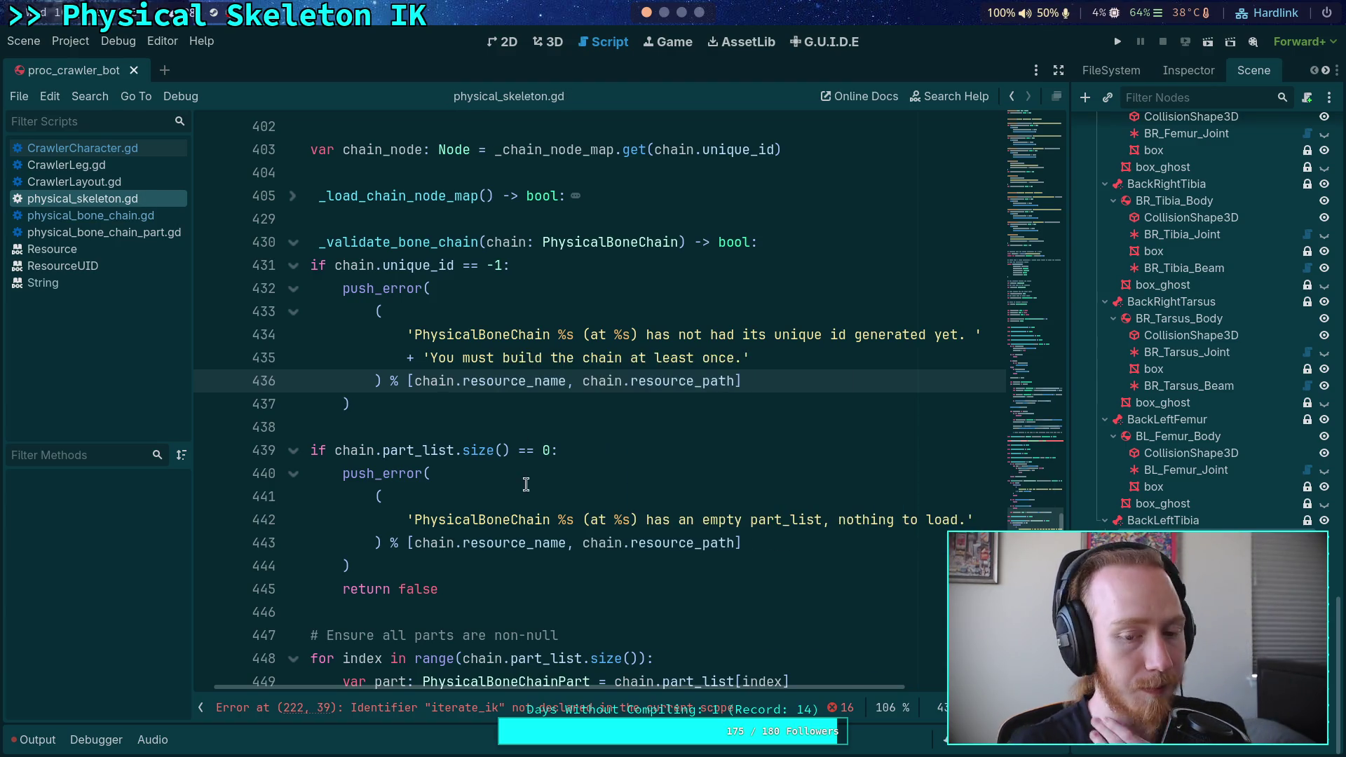
Add 'return false' after the error block and fold the _validate_bone_chain function.
left_click(526, 442)
left_click(536, 404)
key("Return")
type("return false")
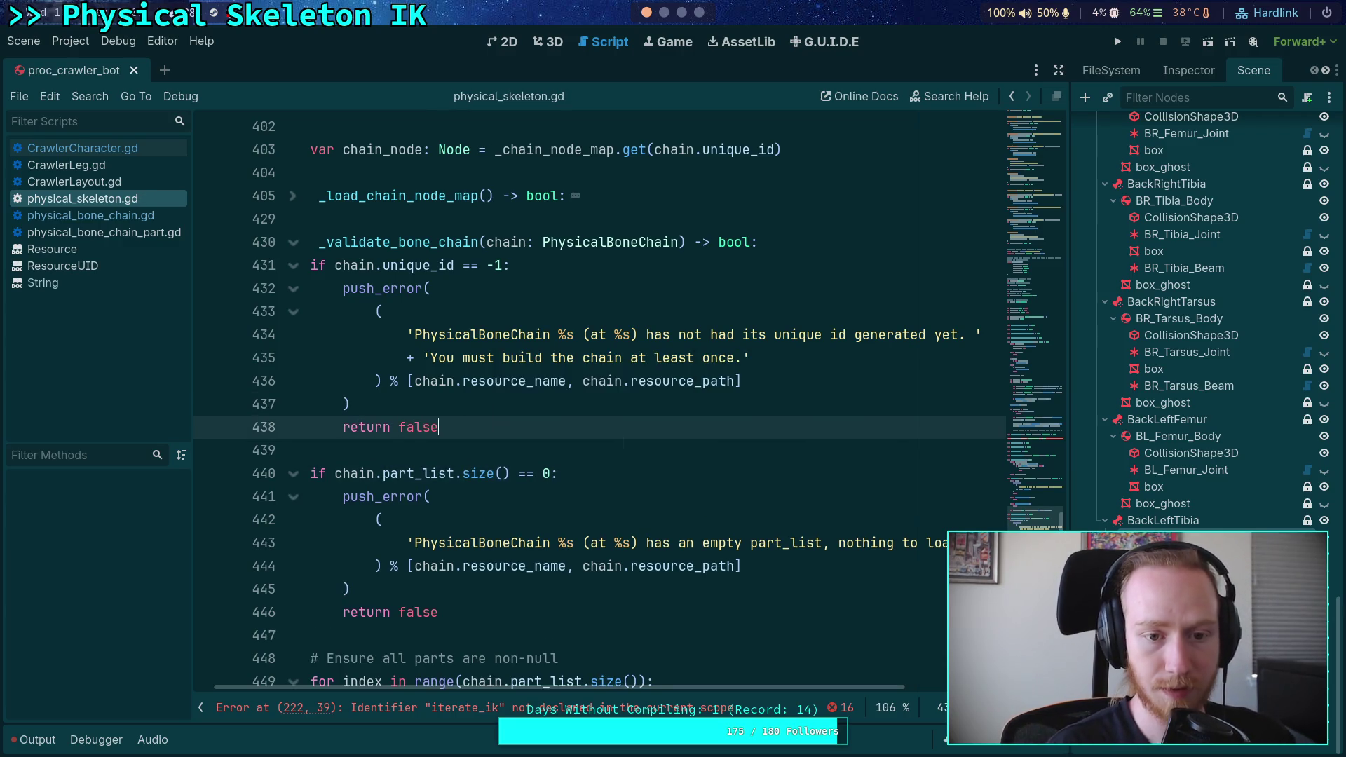
scroll(588, 688, "left", 1)
scroll(424, 449, "up", 3)
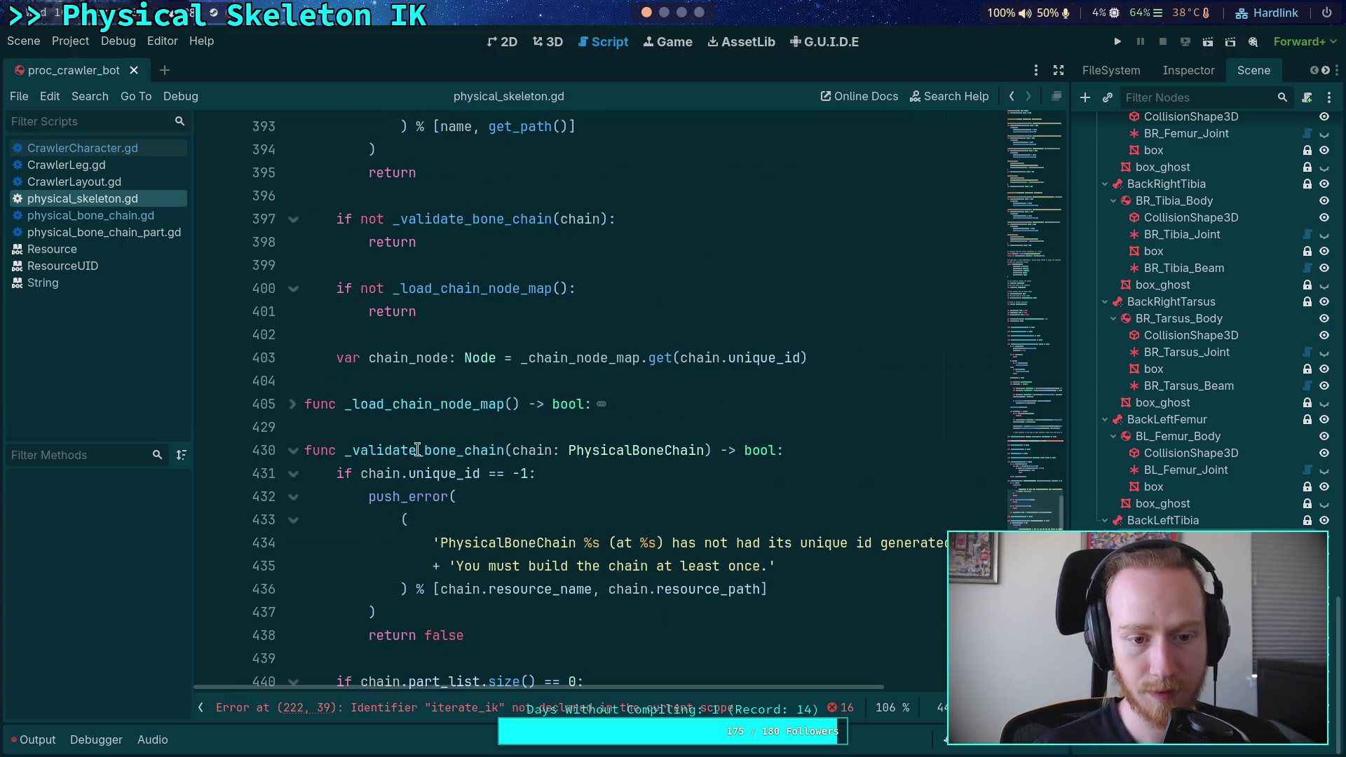
left_click(293, 453)
Leave the script at empty line 402 and move over to the Neovim workspace.
scroll(434, 477, "up", 4)
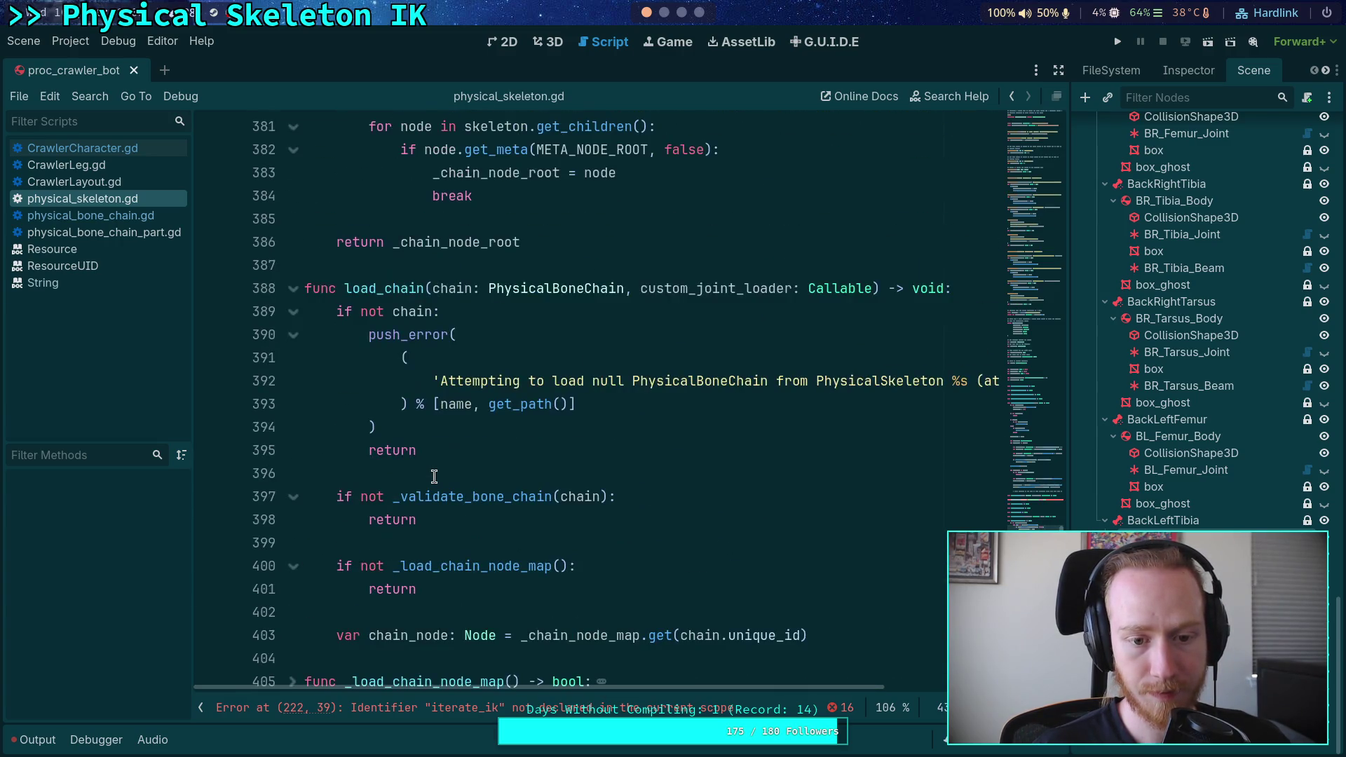
scroll(435, 477, "down", 2)
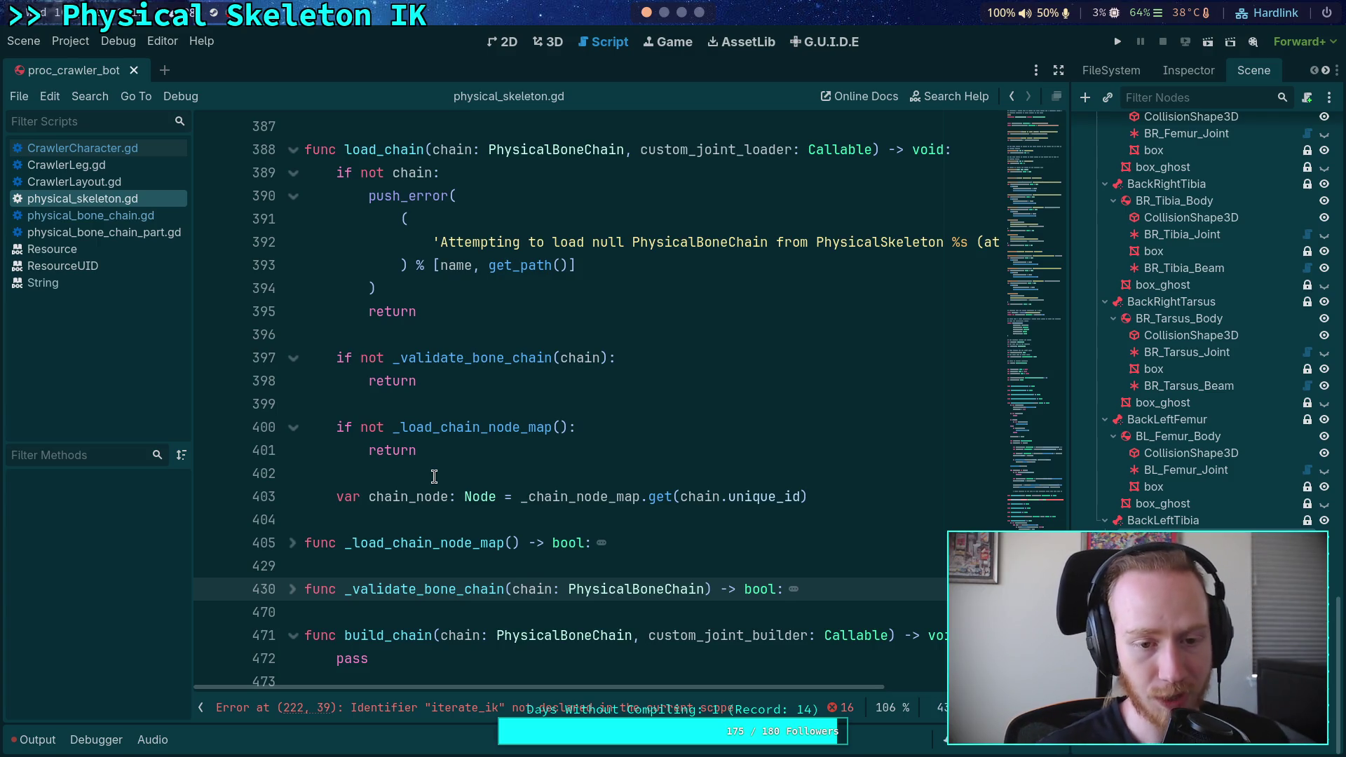
left_click(613, 478)
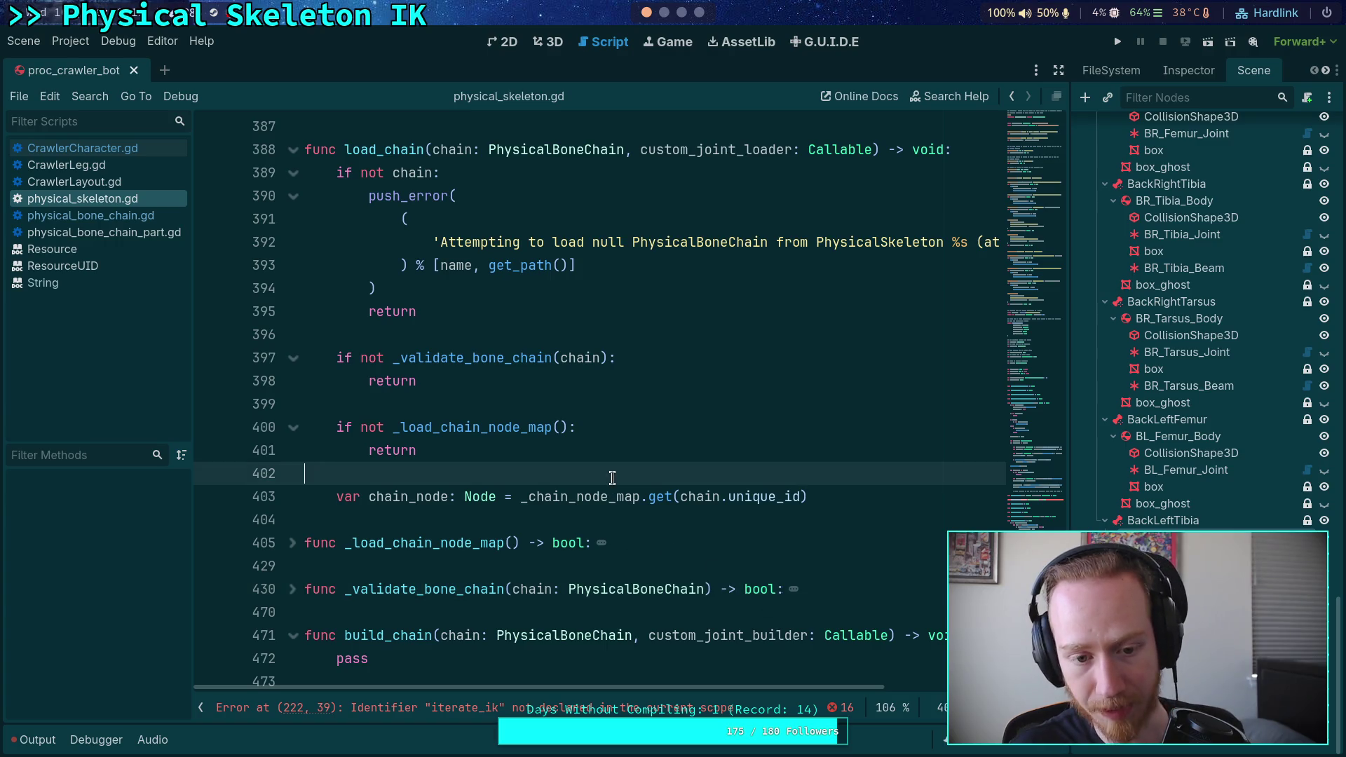
scroll(612, 456, "up", 2)
scroll(612, 456, "down", 2)
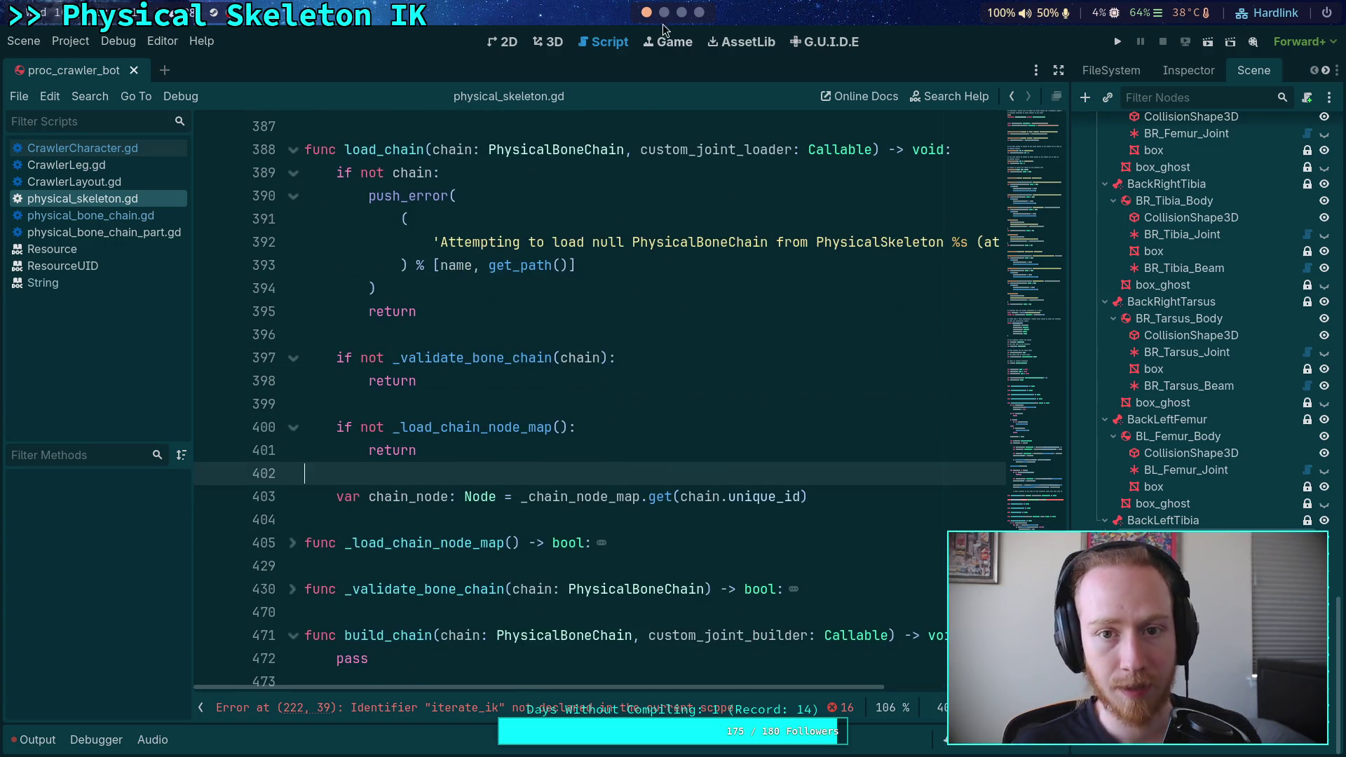
left_click(666, 14)
Quit Neovim with :qa and show all uncommitted changes with git diff.
left_click(568, 39)
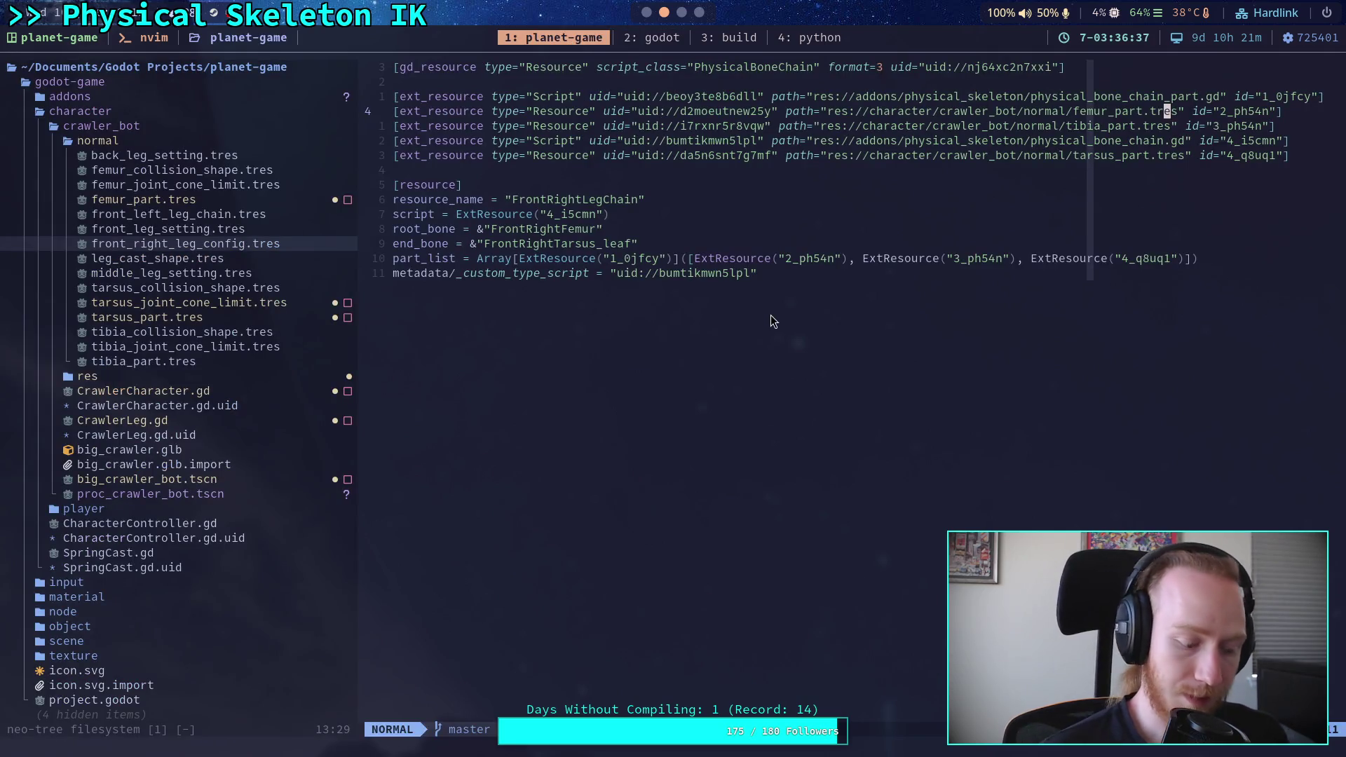
type(":qa")
key("Return")
key("Return")
type("git status")
key("Return")
type("git ")
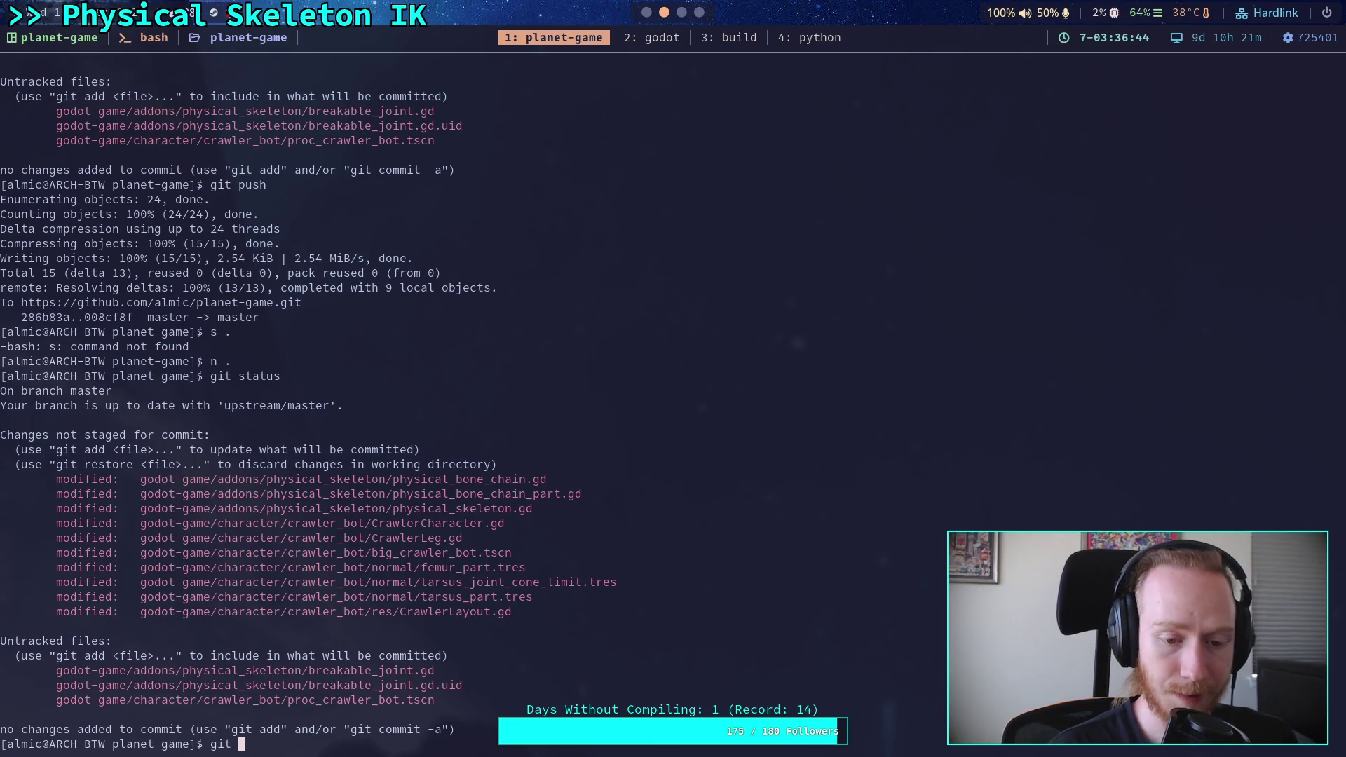
type("diff")
key("Return")
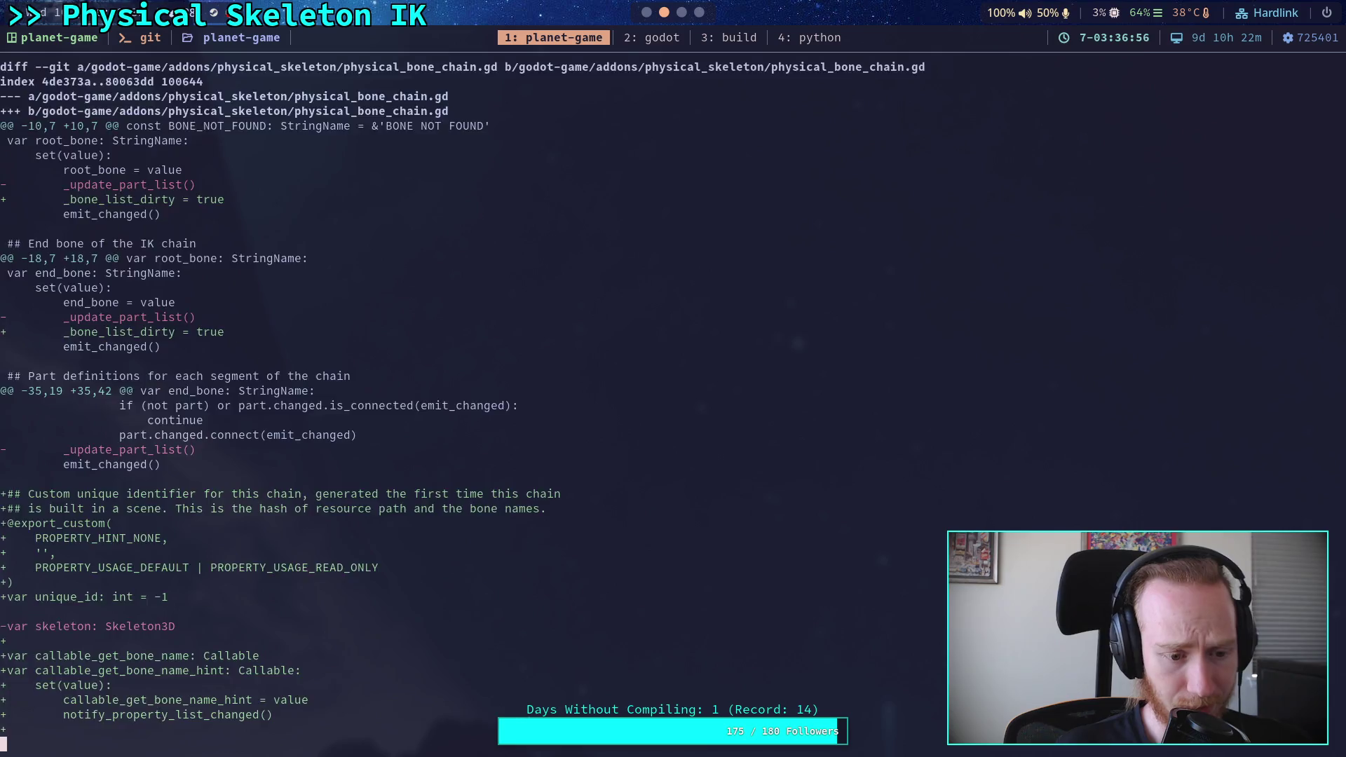
Page through the diff from get_bone_list to big_crawler_bot.tscn, then quit and run git status.
key("space")
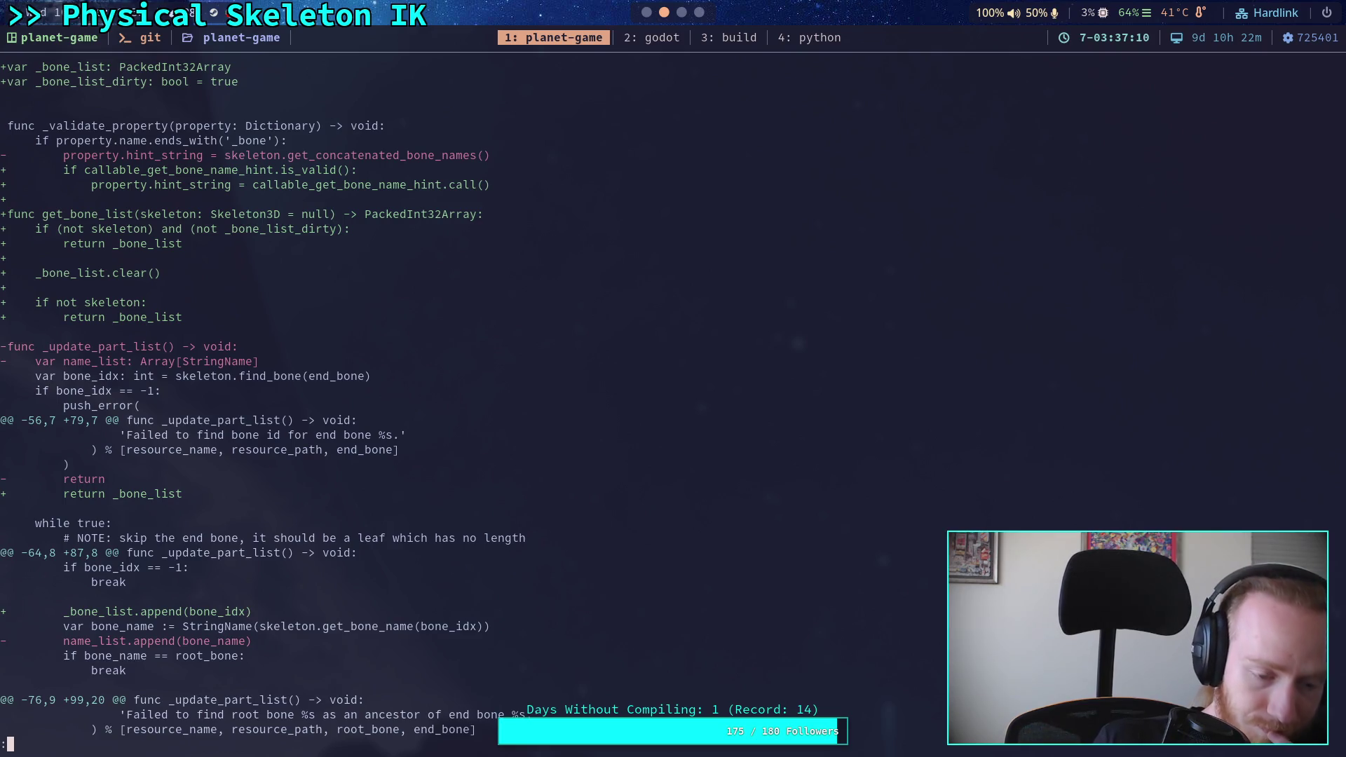
key("space")
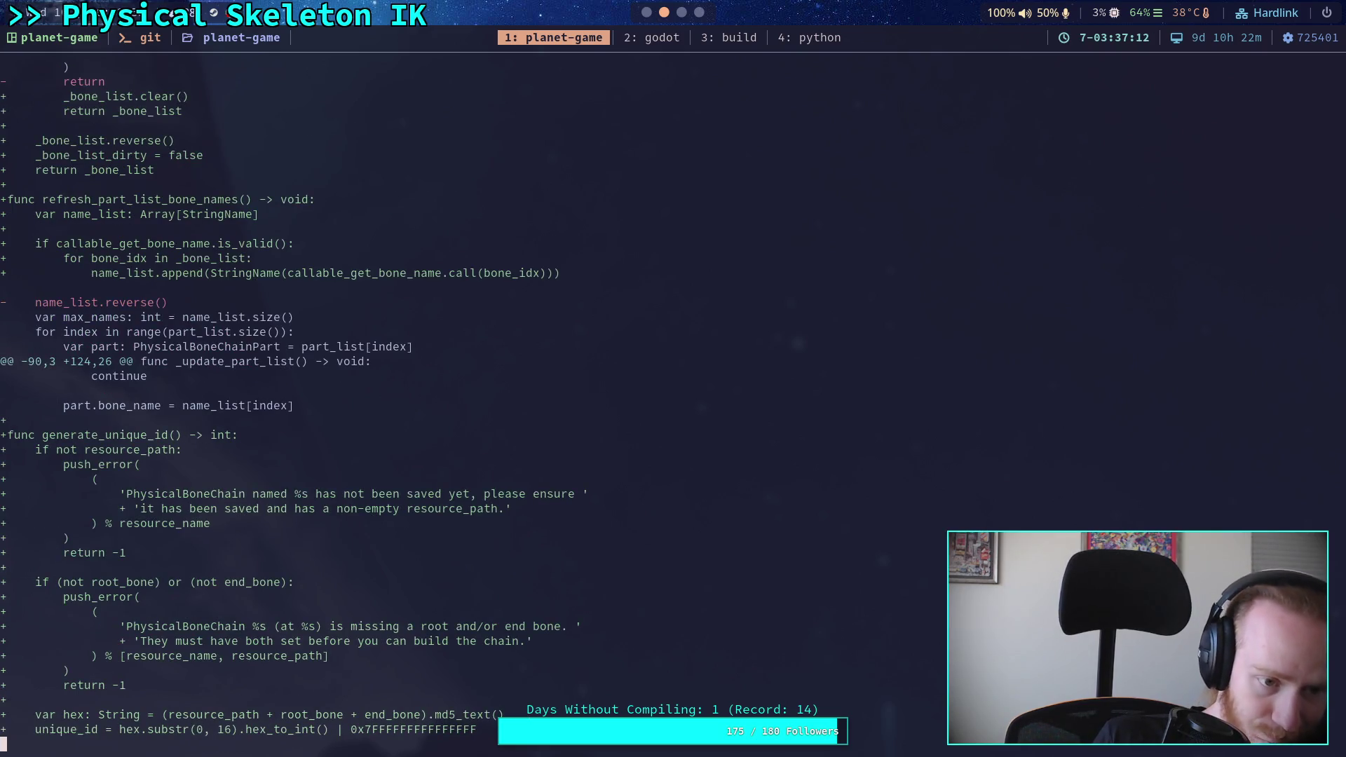
key("space")
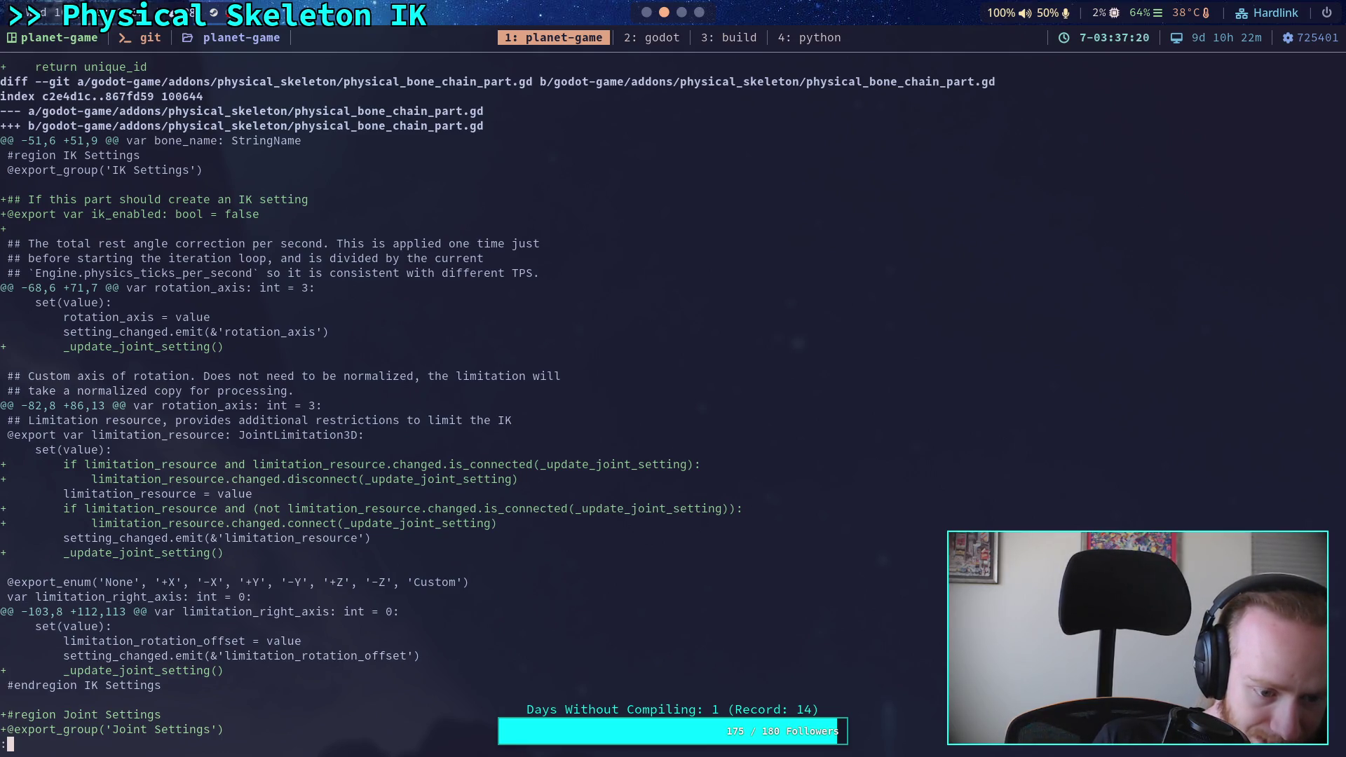
key("space")
key("space")
key("space")
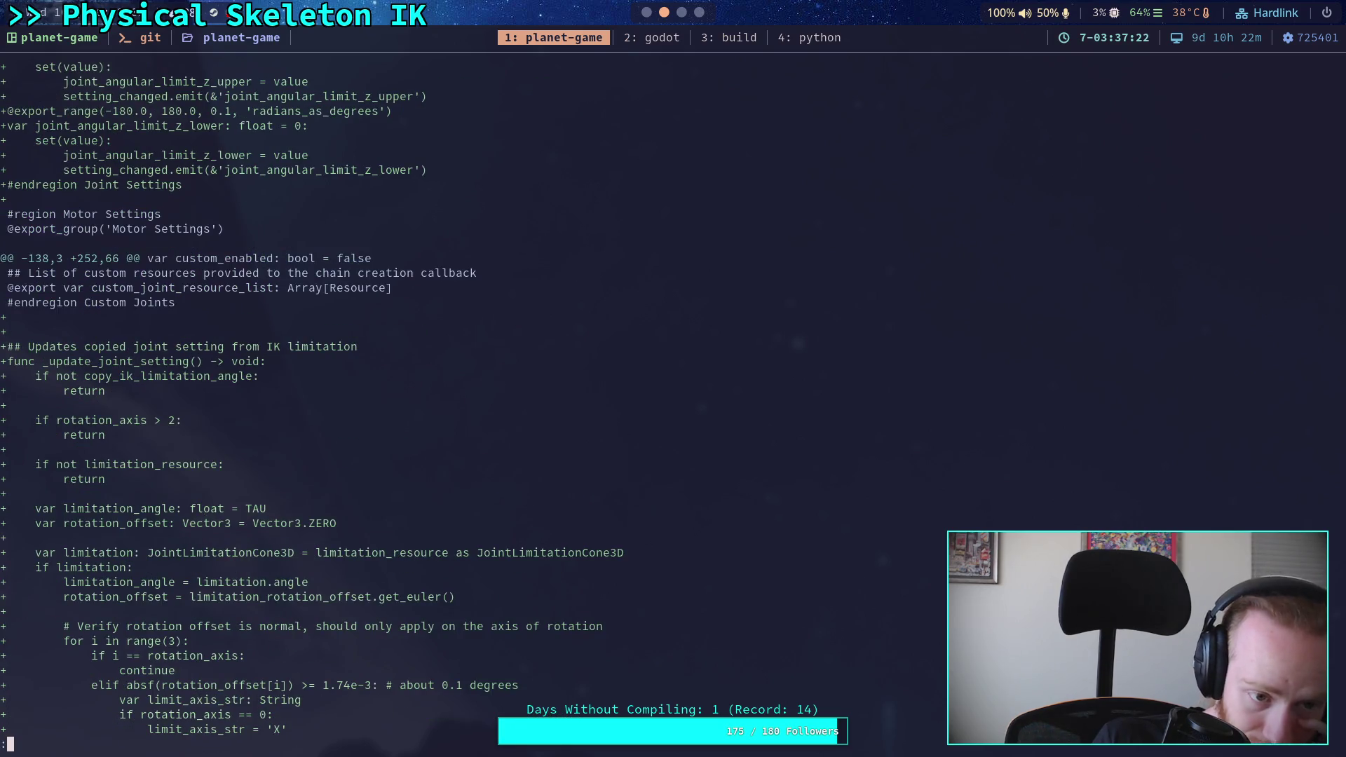
key("space")
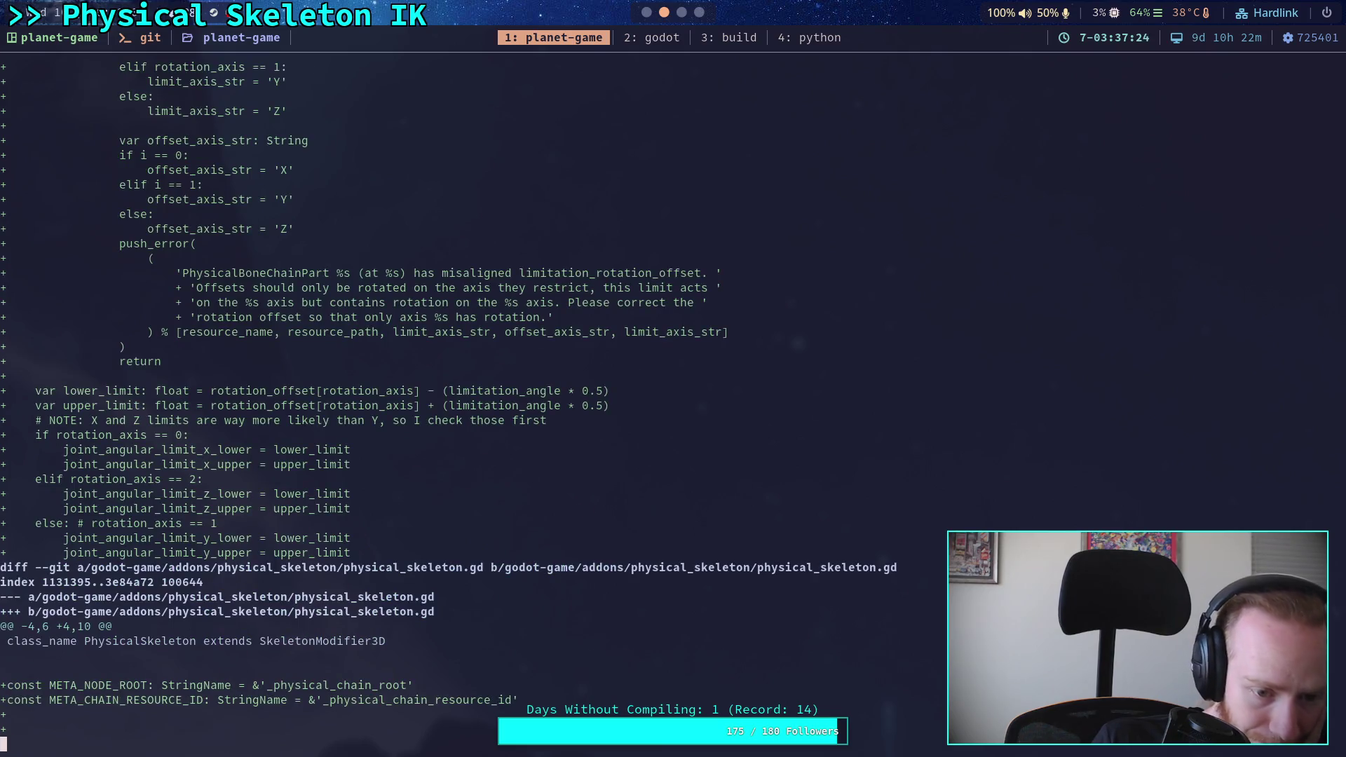
key("space")
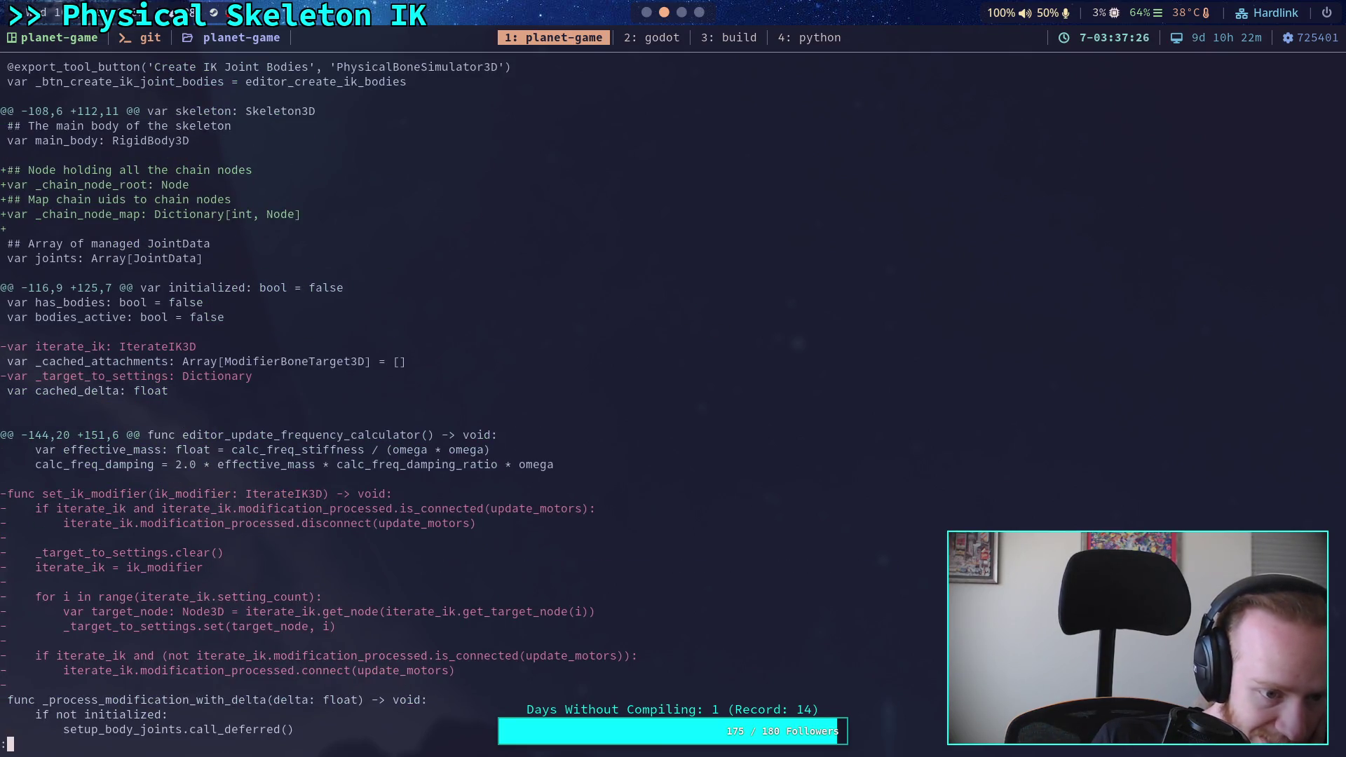
key("space")
key("space")
key("space")
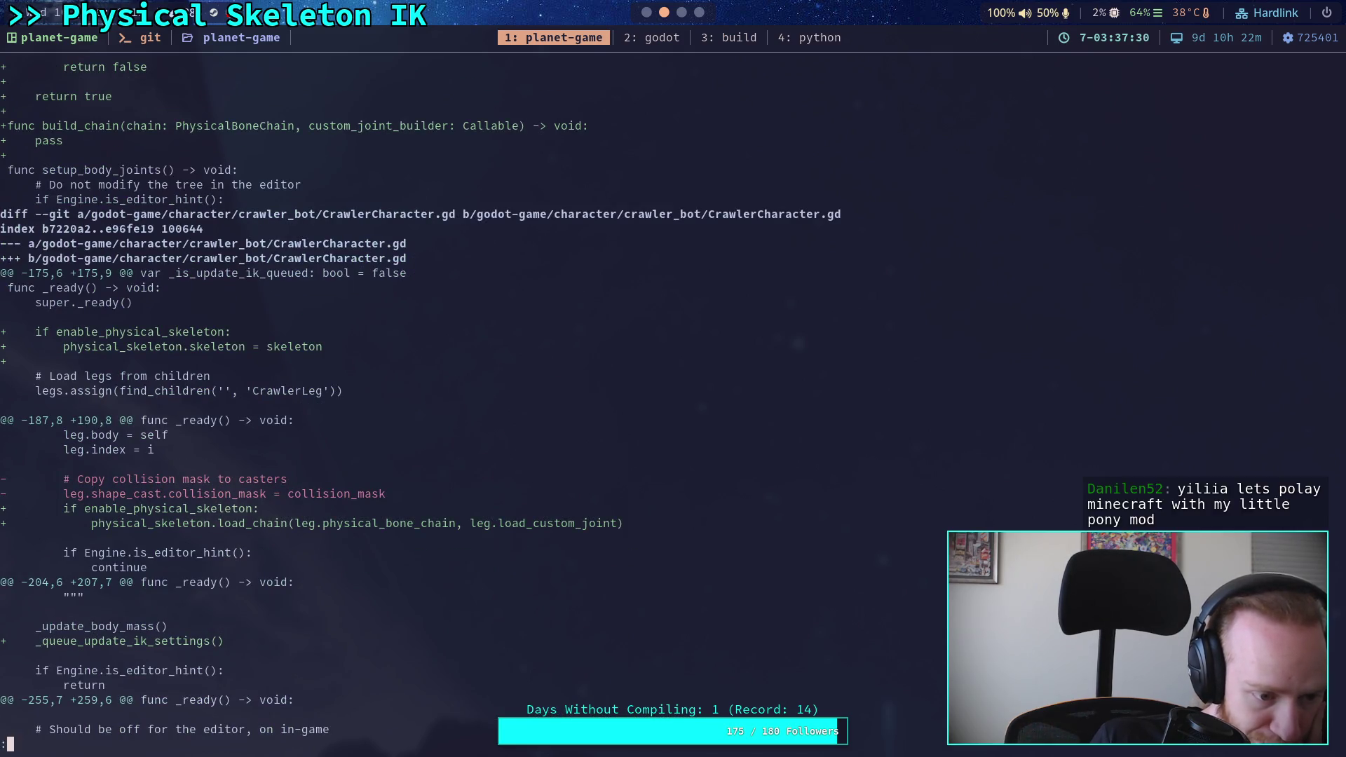
key("space")
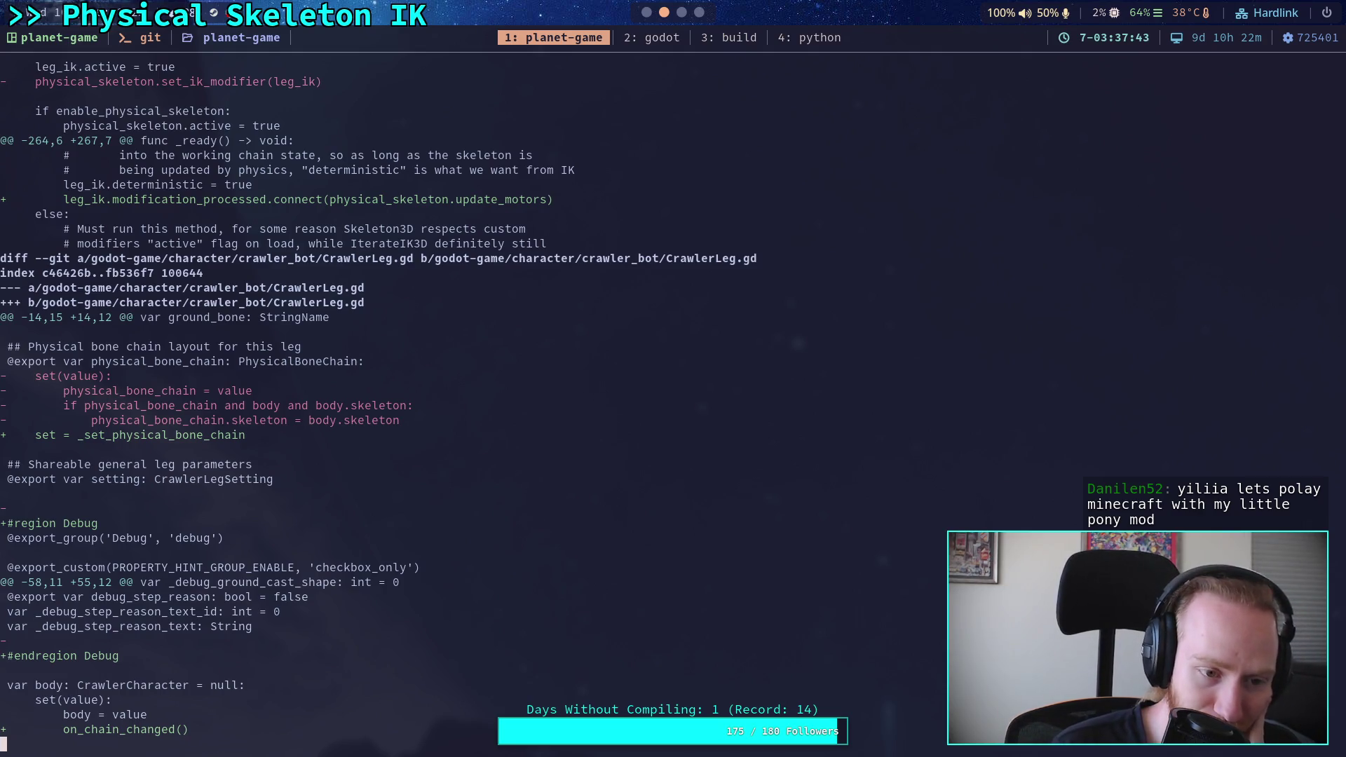
key("space")
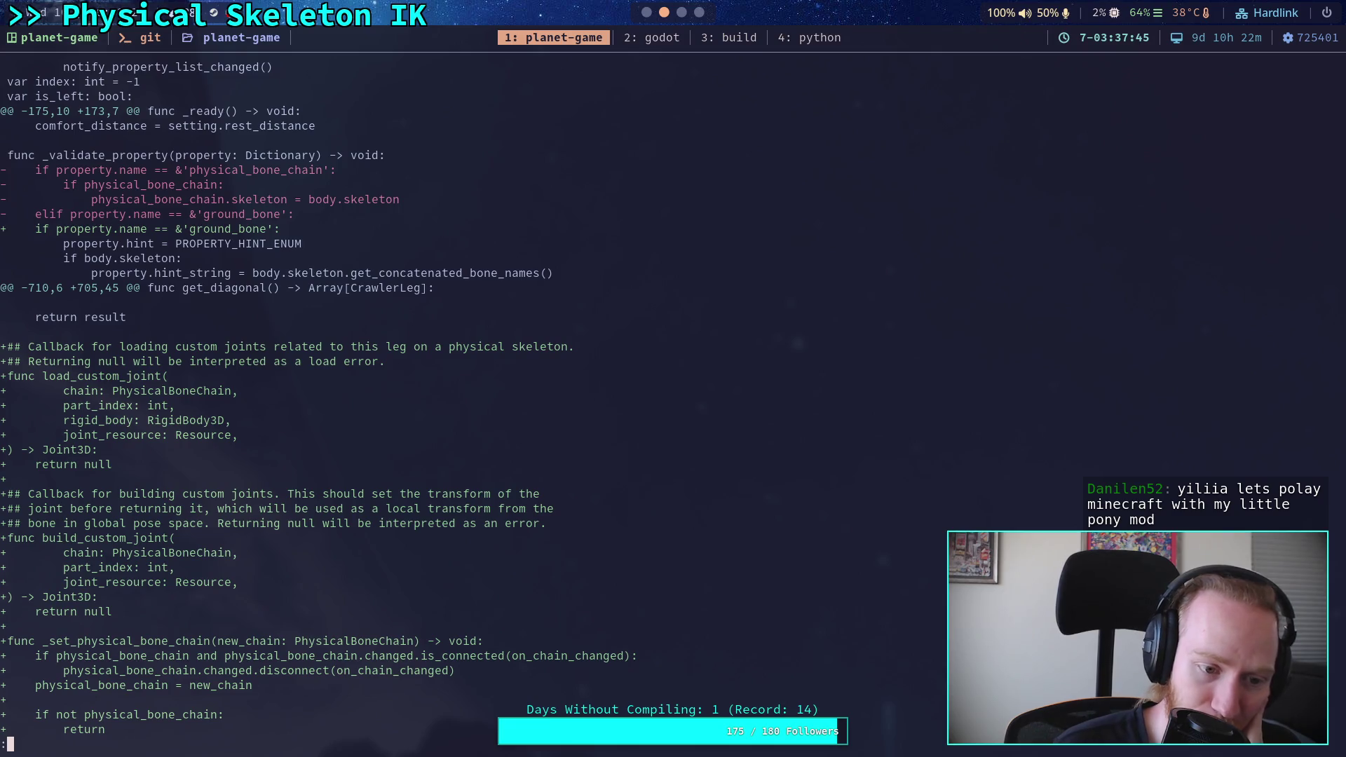
key("space")
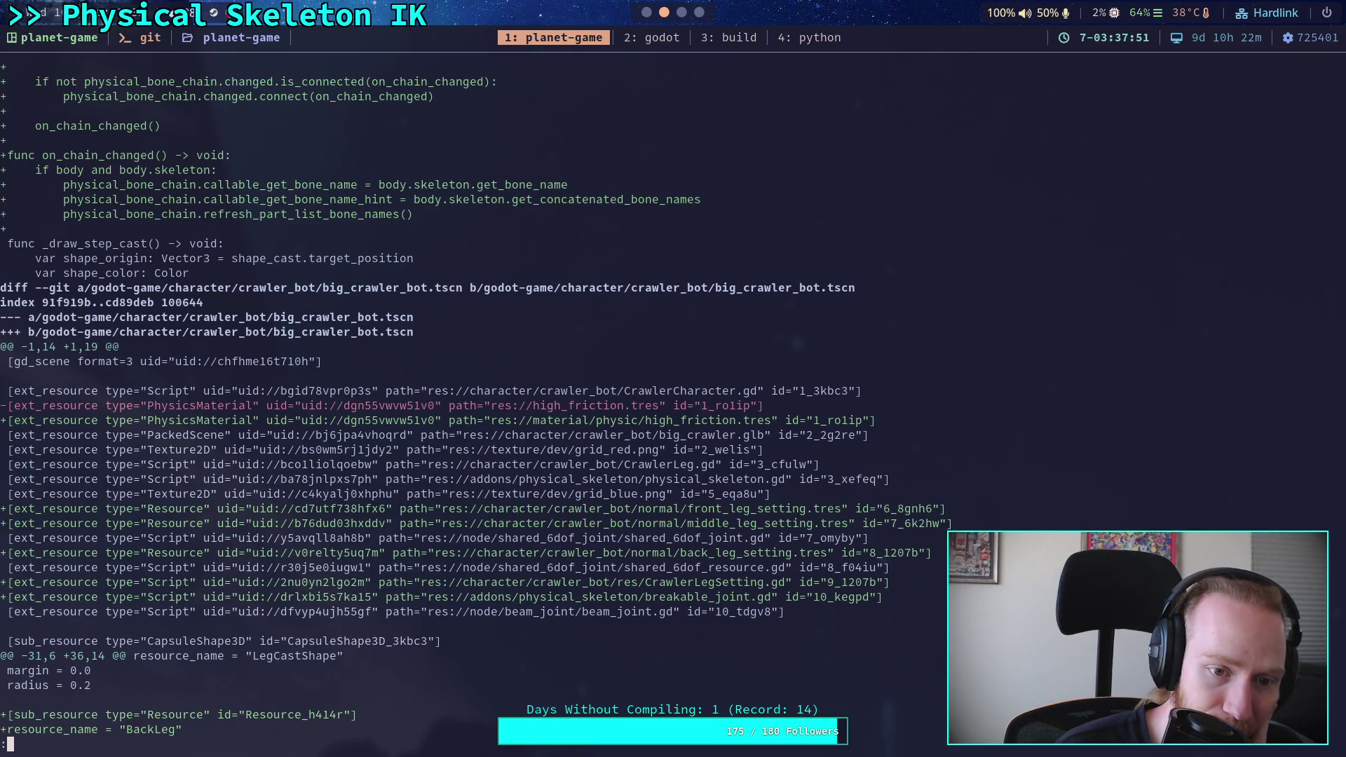
key("space")
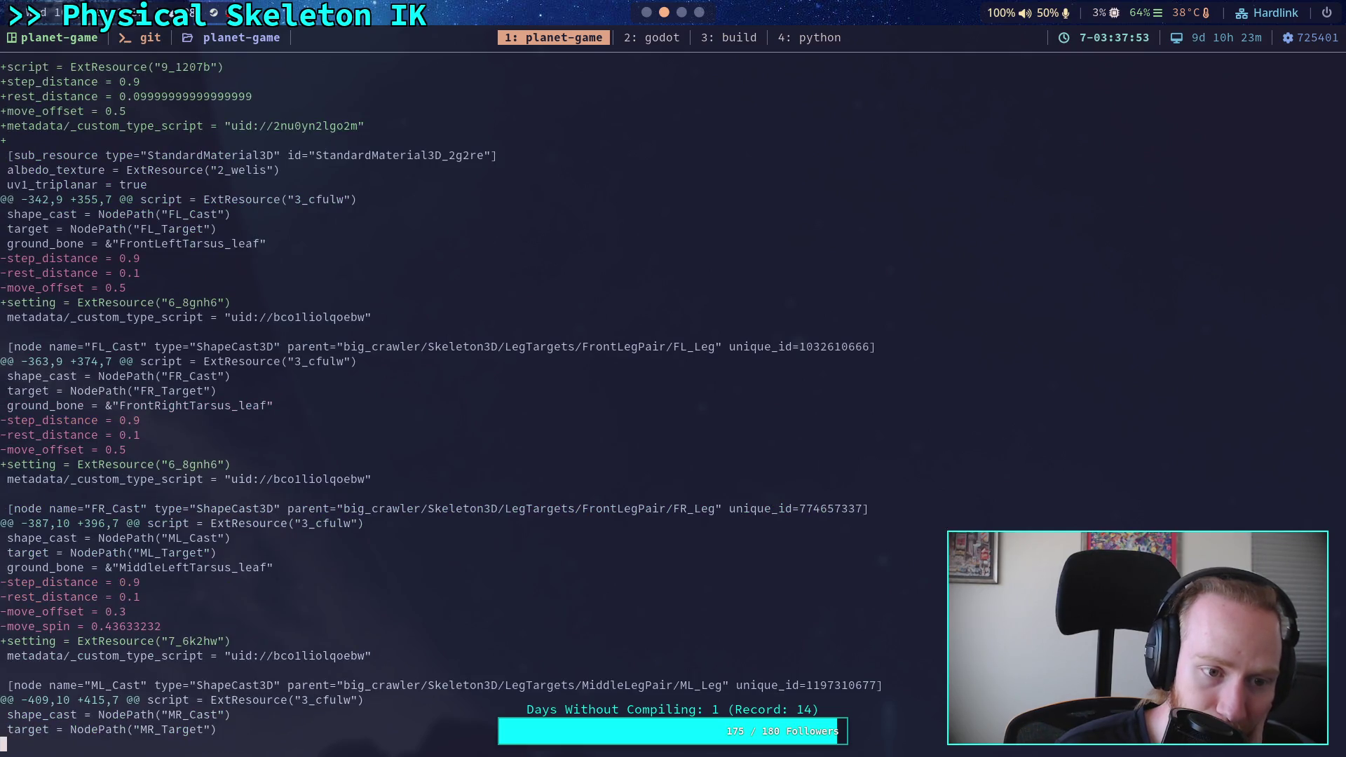
key("space")
key("space")
key("space")
key("space")
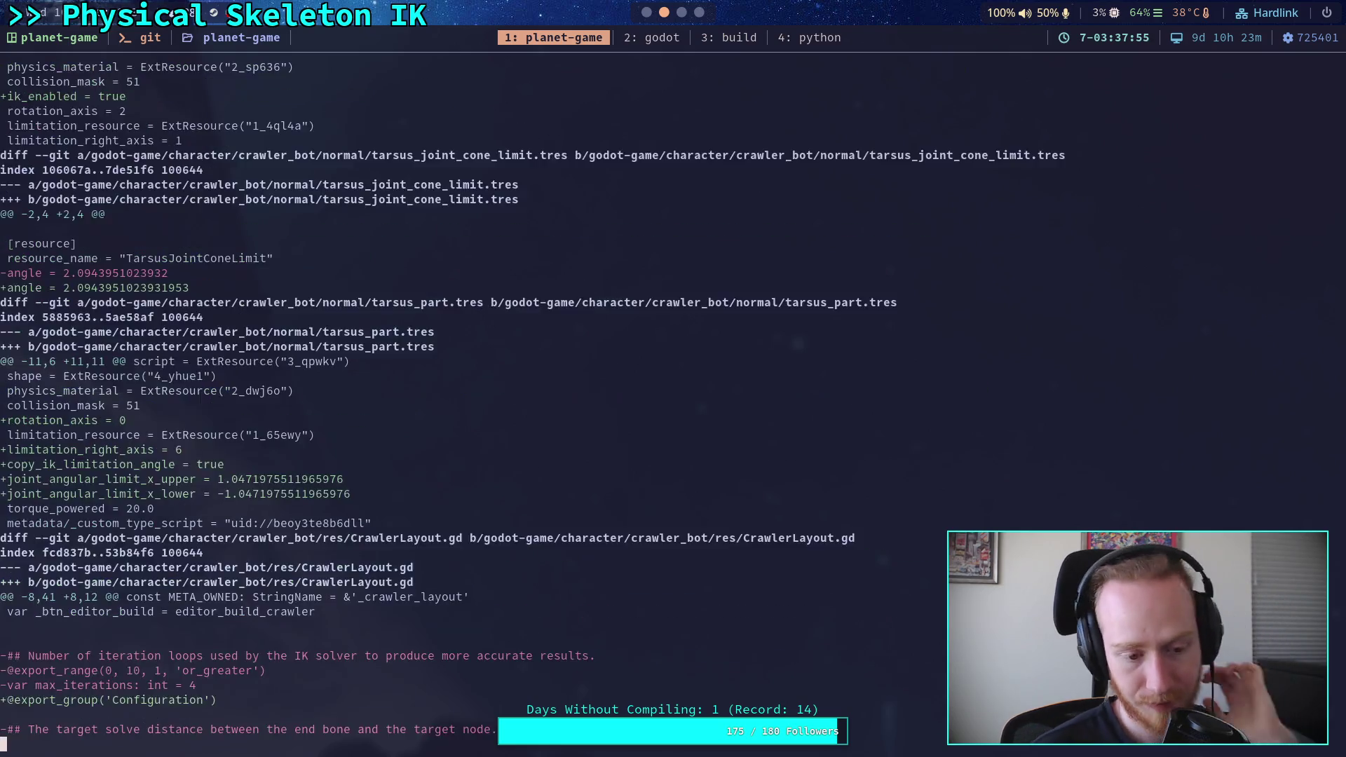
type("qgit status")
key("Return")
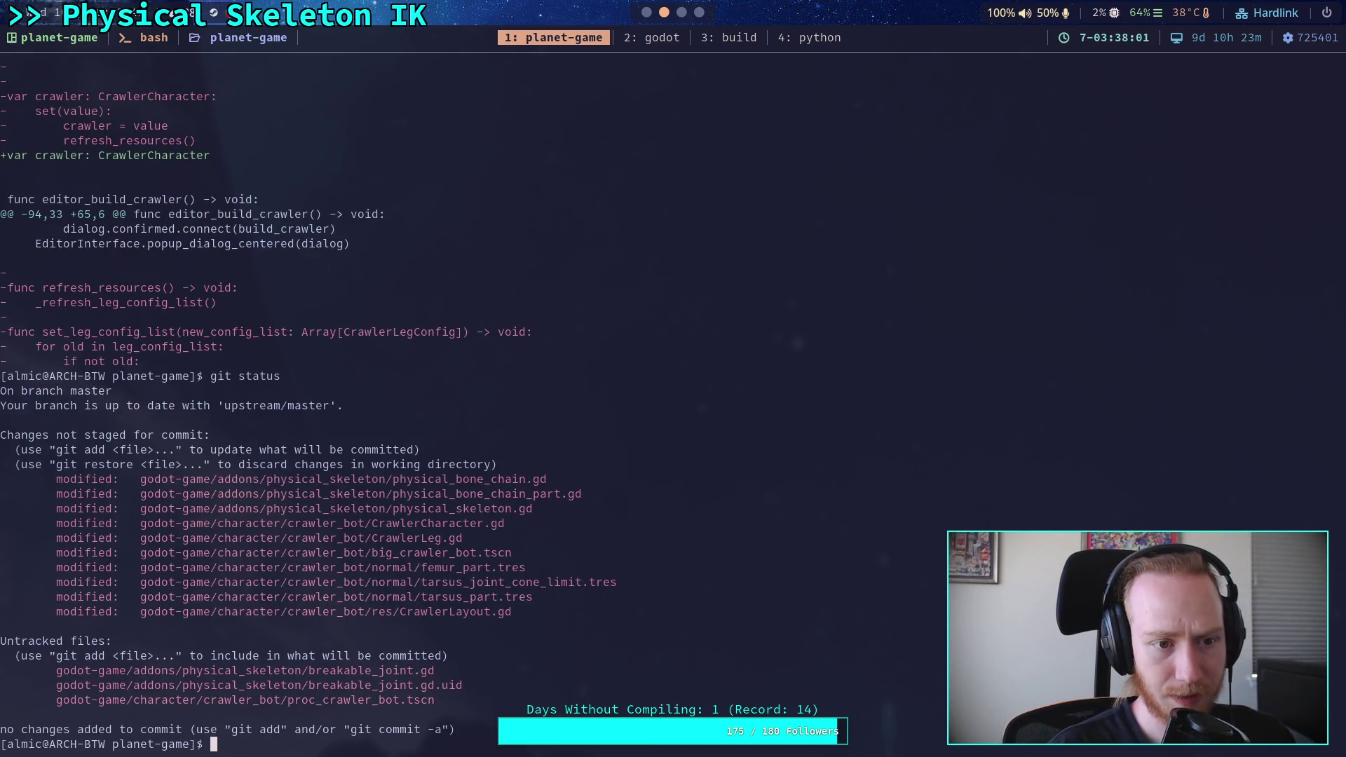
Run git diff on godot-game/character/crawler_bot/normal/ to view the femur_part and tarsus resource changes.
scroll(402, 359, "up", 9)
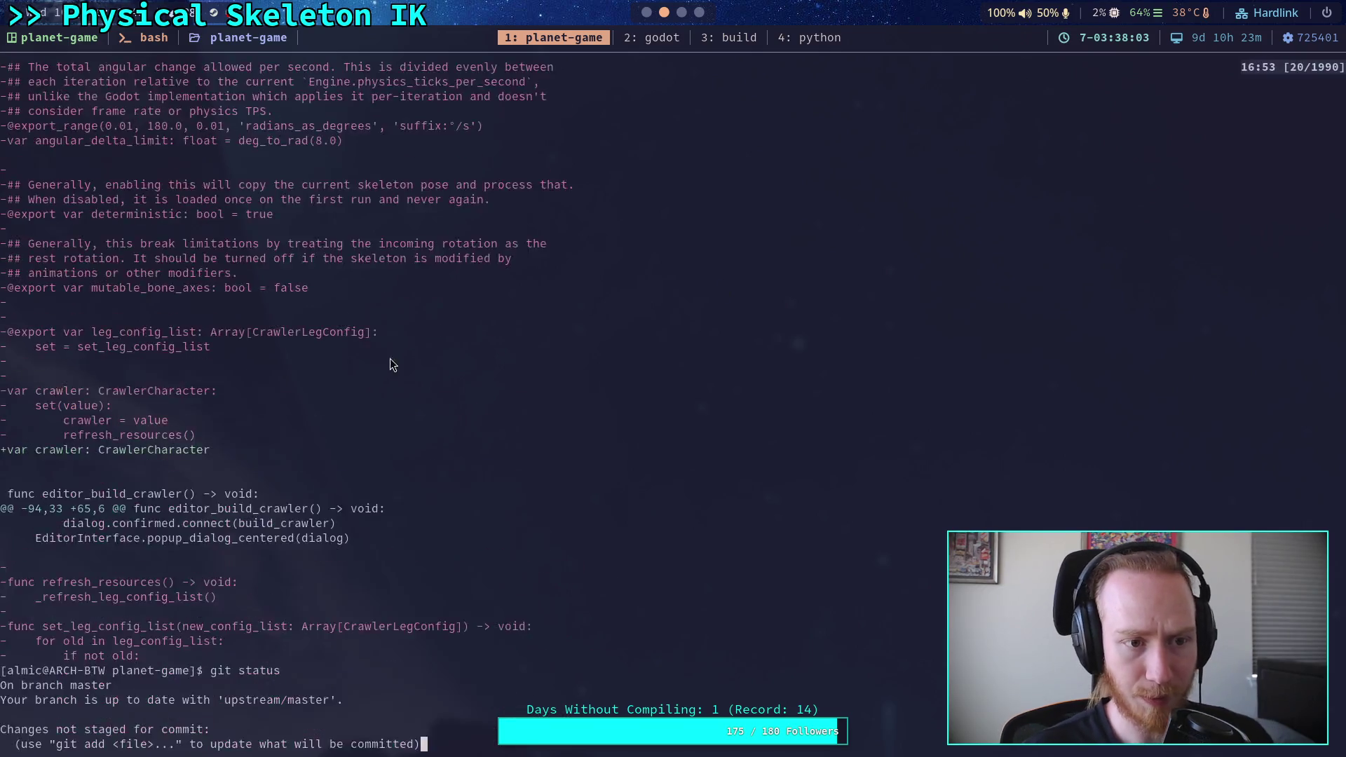
scroll(379, 359, "down", 9)
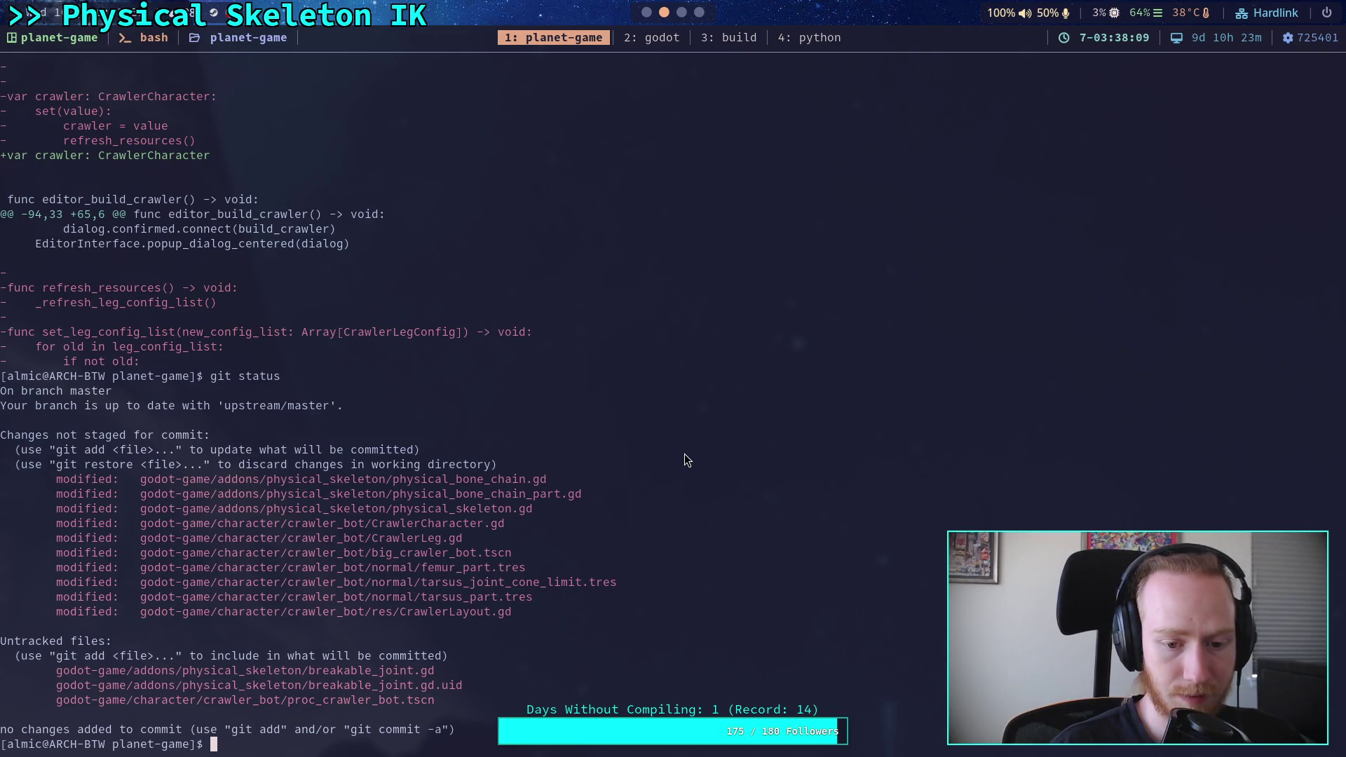
type("git dif")
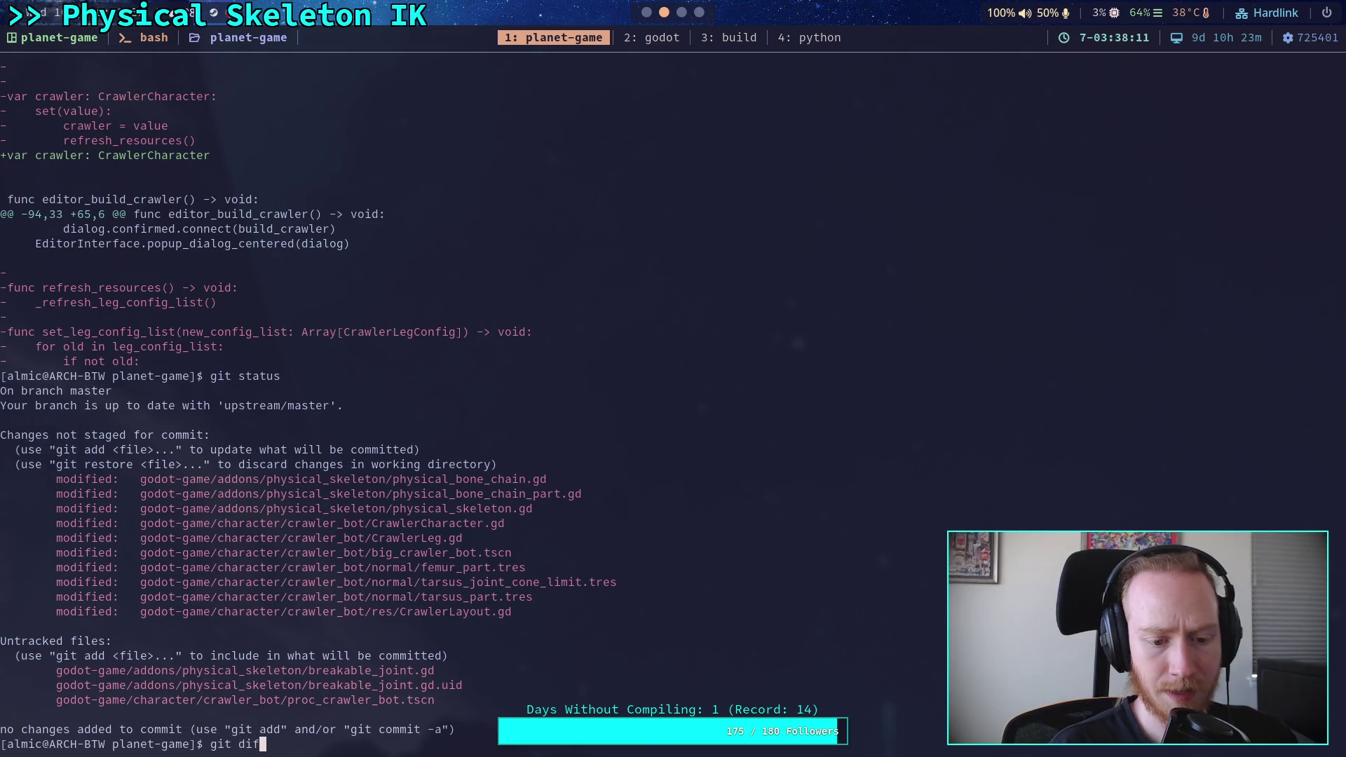
type("f godot-game/character/crawler_bot/")
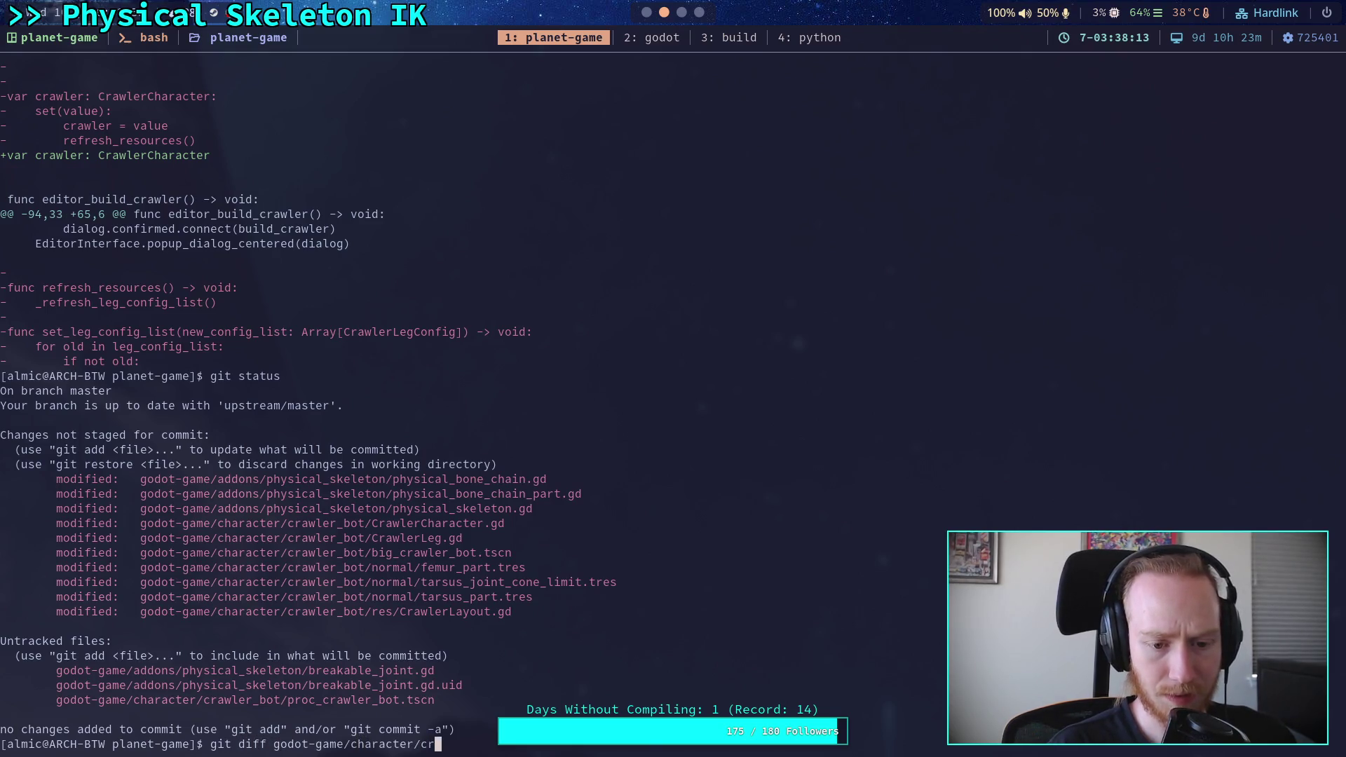
key("Right")
key("Return")
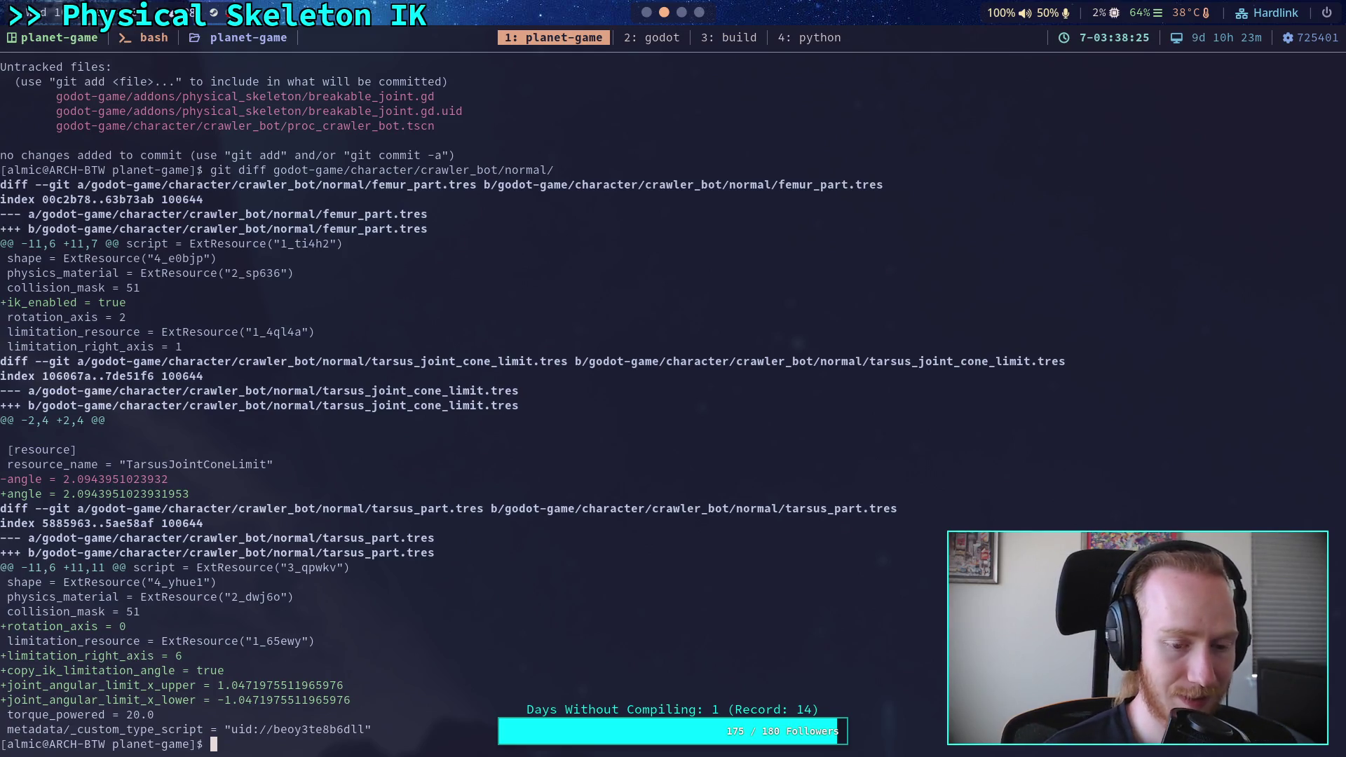
type("q")
key("BackSpace")
Check git status, then stage godot-game/addons/physical_skeleton/physical_* with git add.
type("git status")
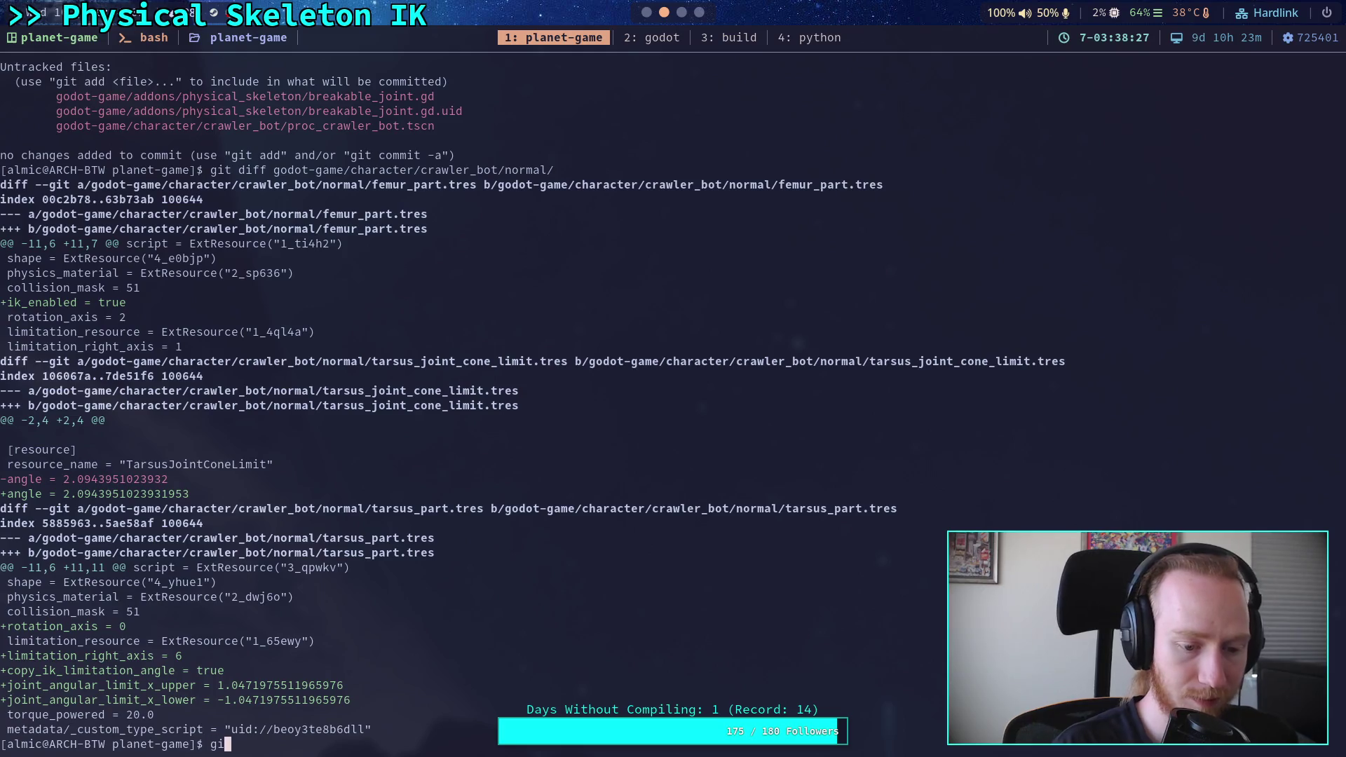
key("Return")
type("git add godot-game/a")
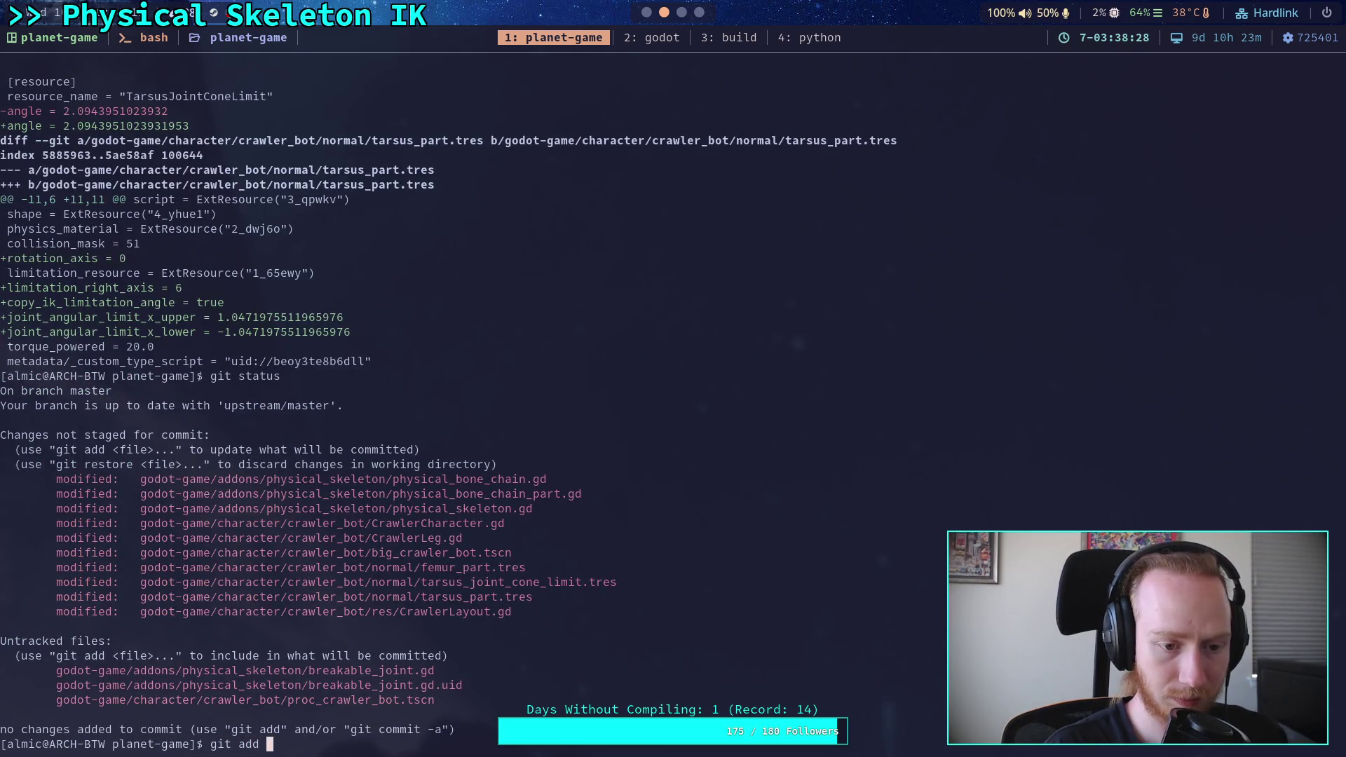
key("Tab")
type("p")
key("Tab")
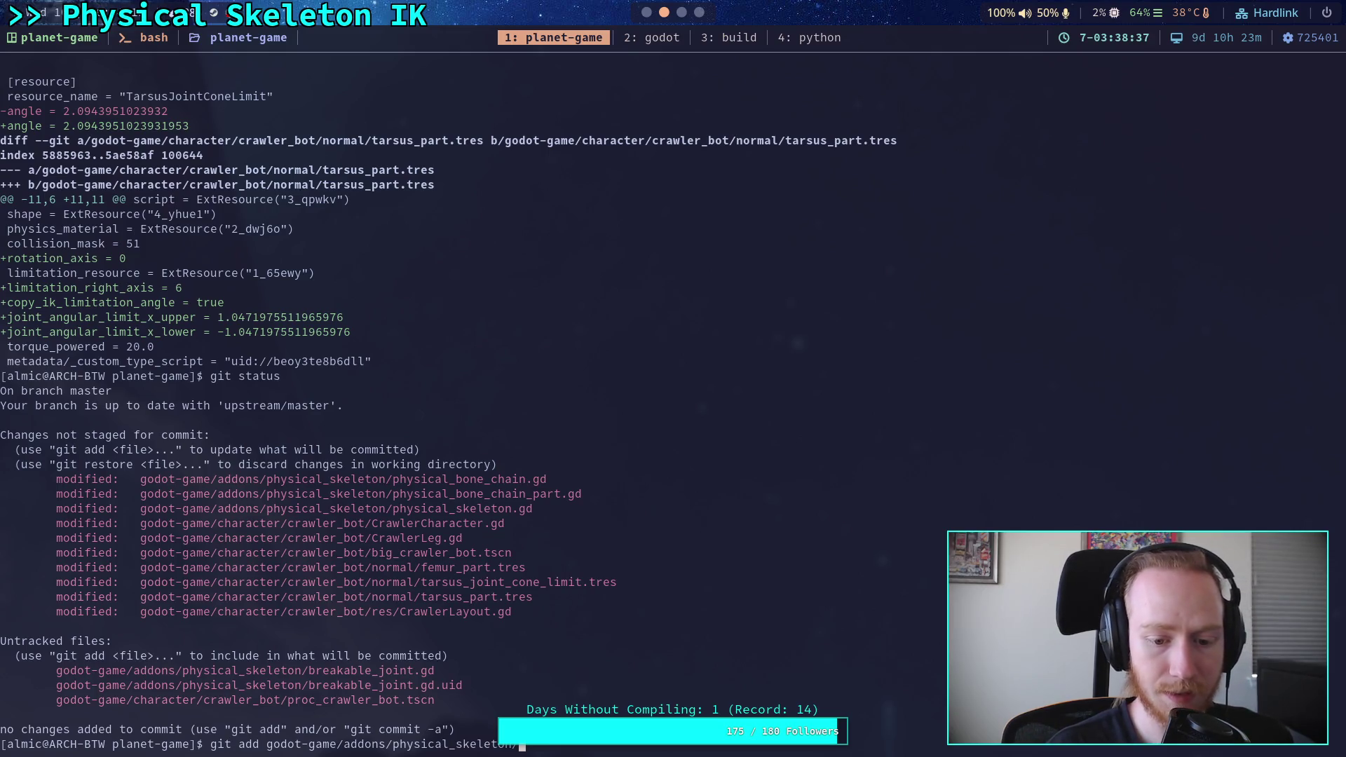
type("ph")
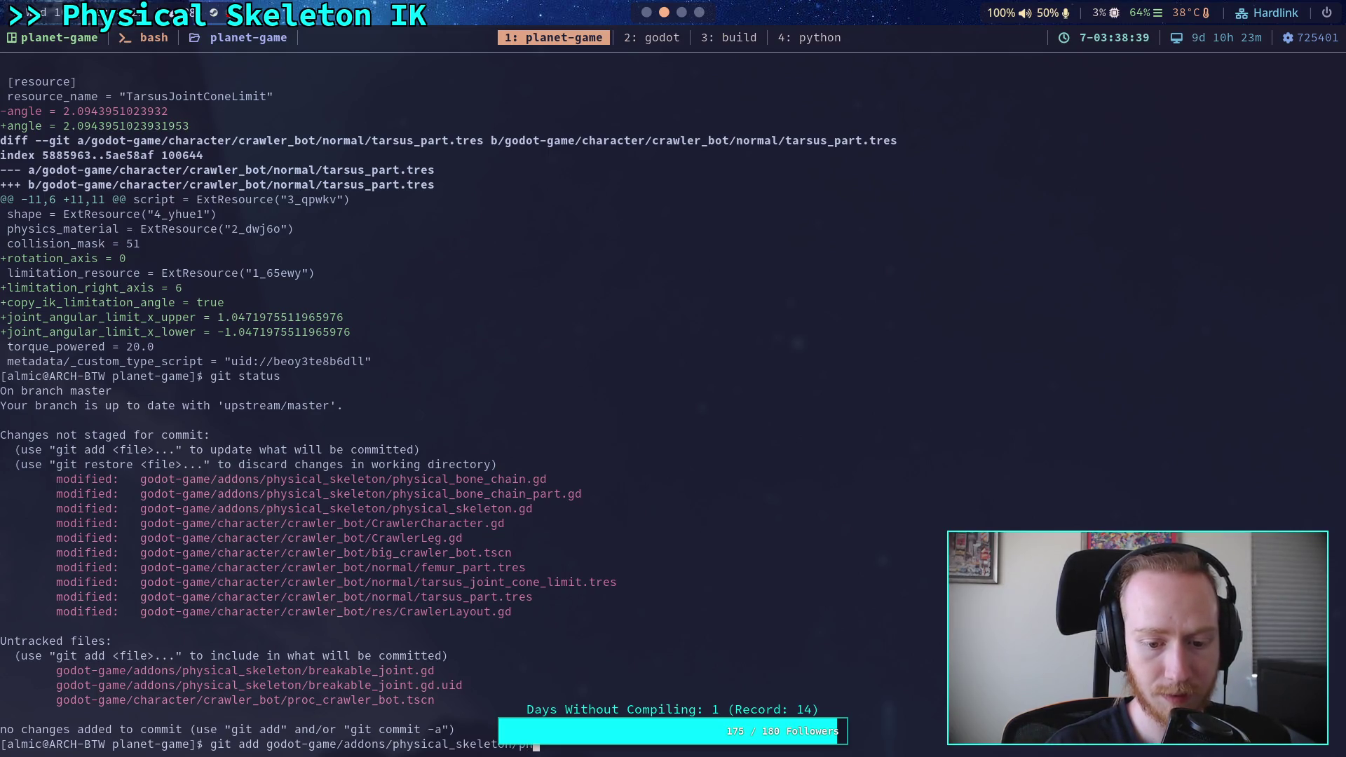
key("Tab")
type("*")
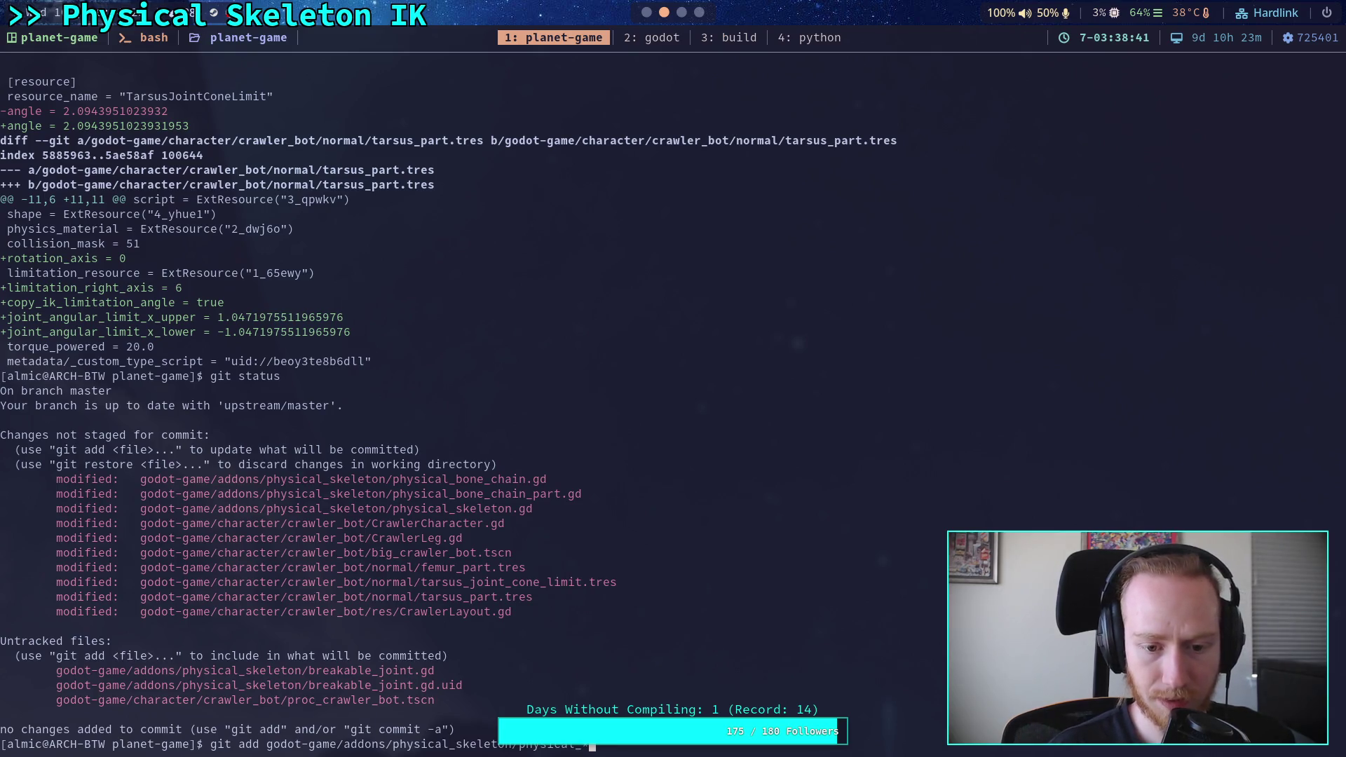
key("Return")
Confirm the three physical_skeleton scripts are staged with git status.
type("git status")
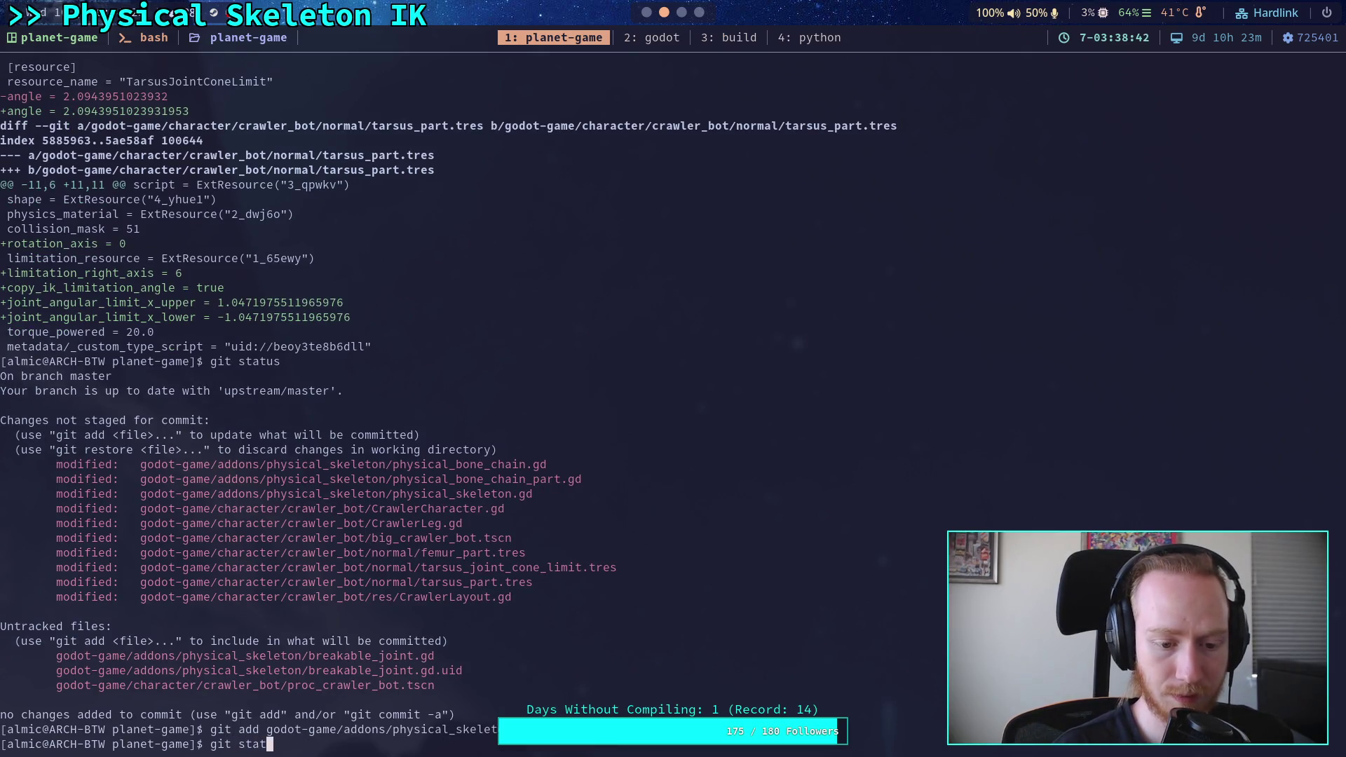
key("Return")
type("git add")
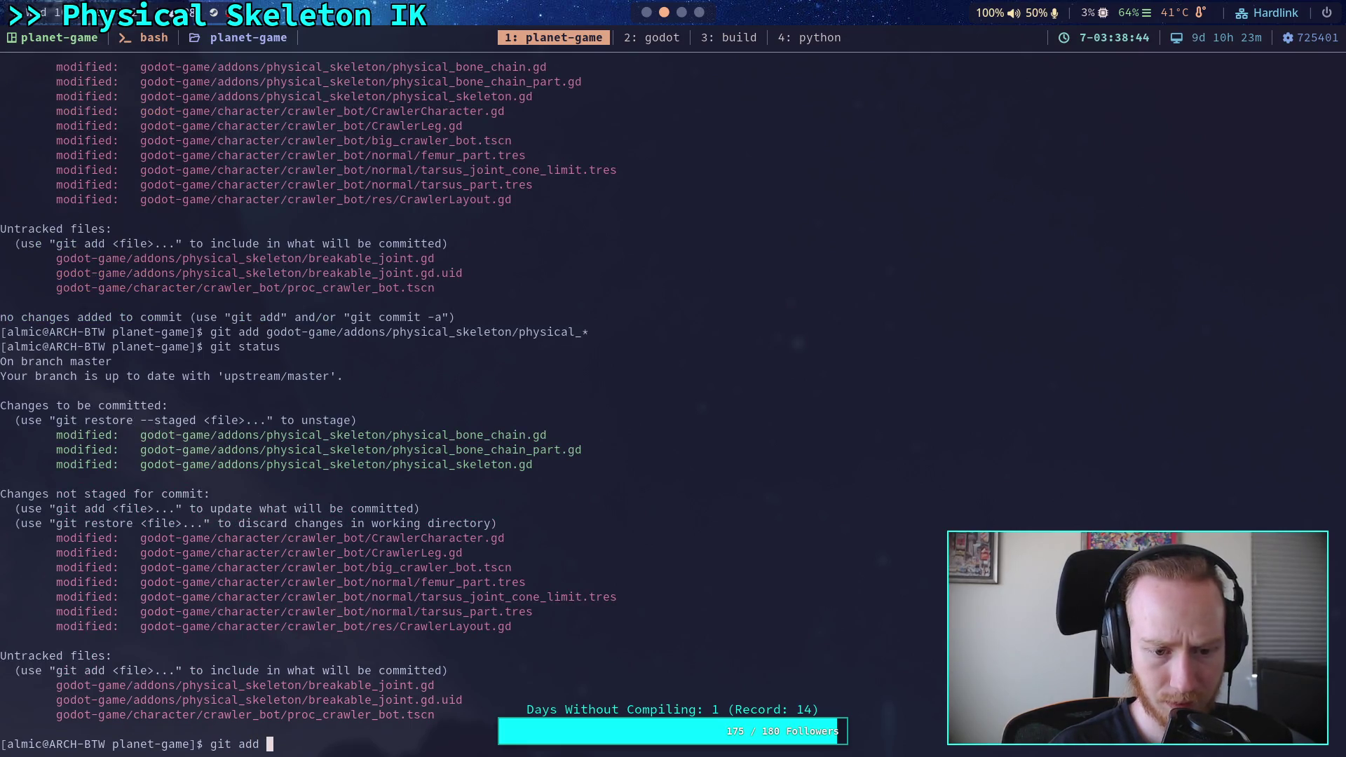
key("BackSpace")
key("BackSpace")
Review the remaining unstaged diff through CrawlerLeg.gd, then run git status.
type("diff")
key("Return")
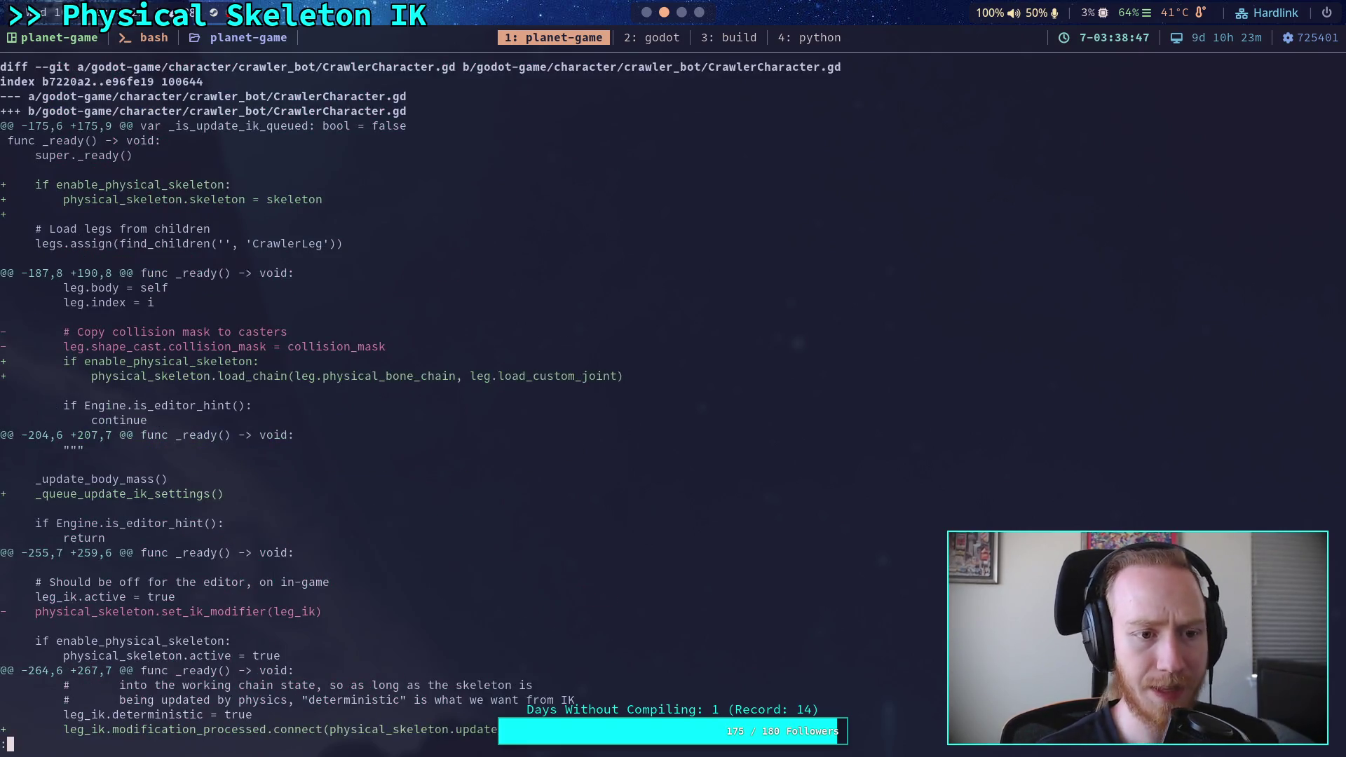
key("space")
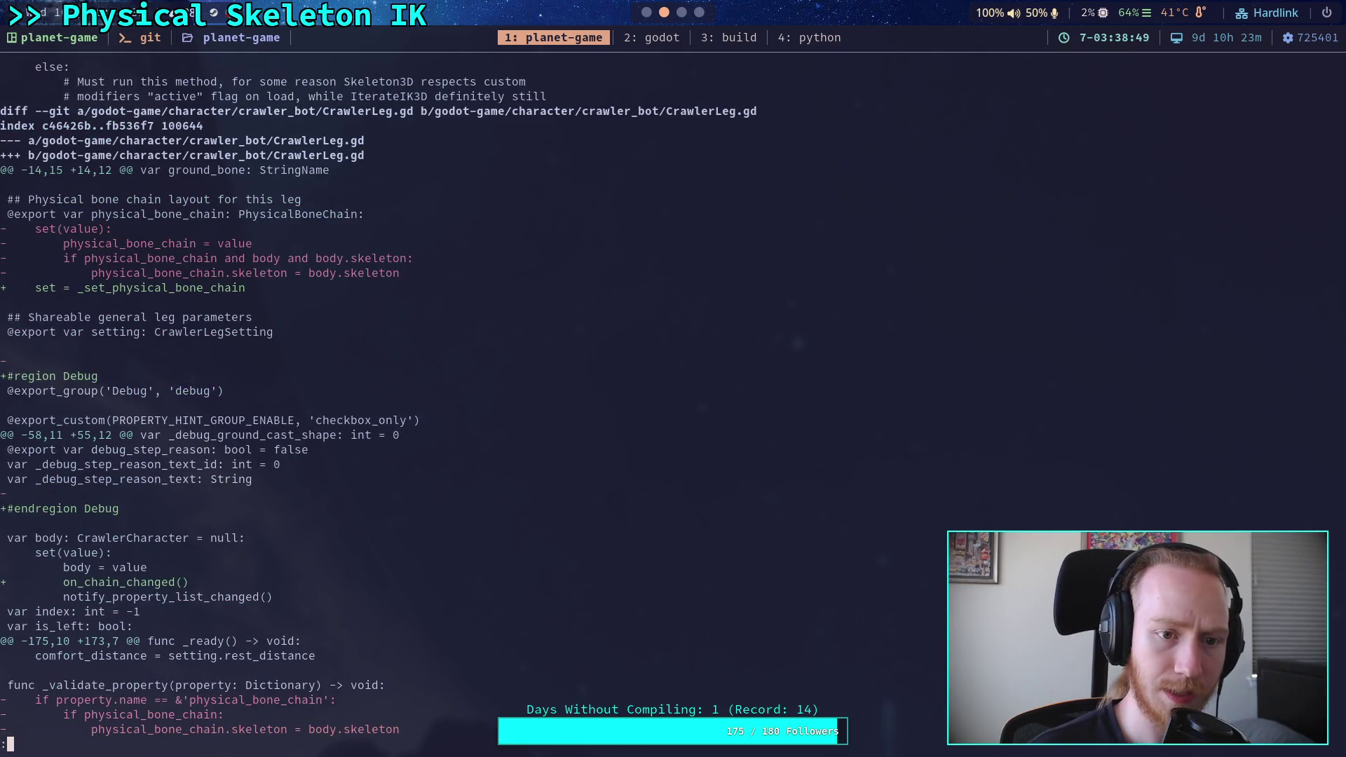
key("space")
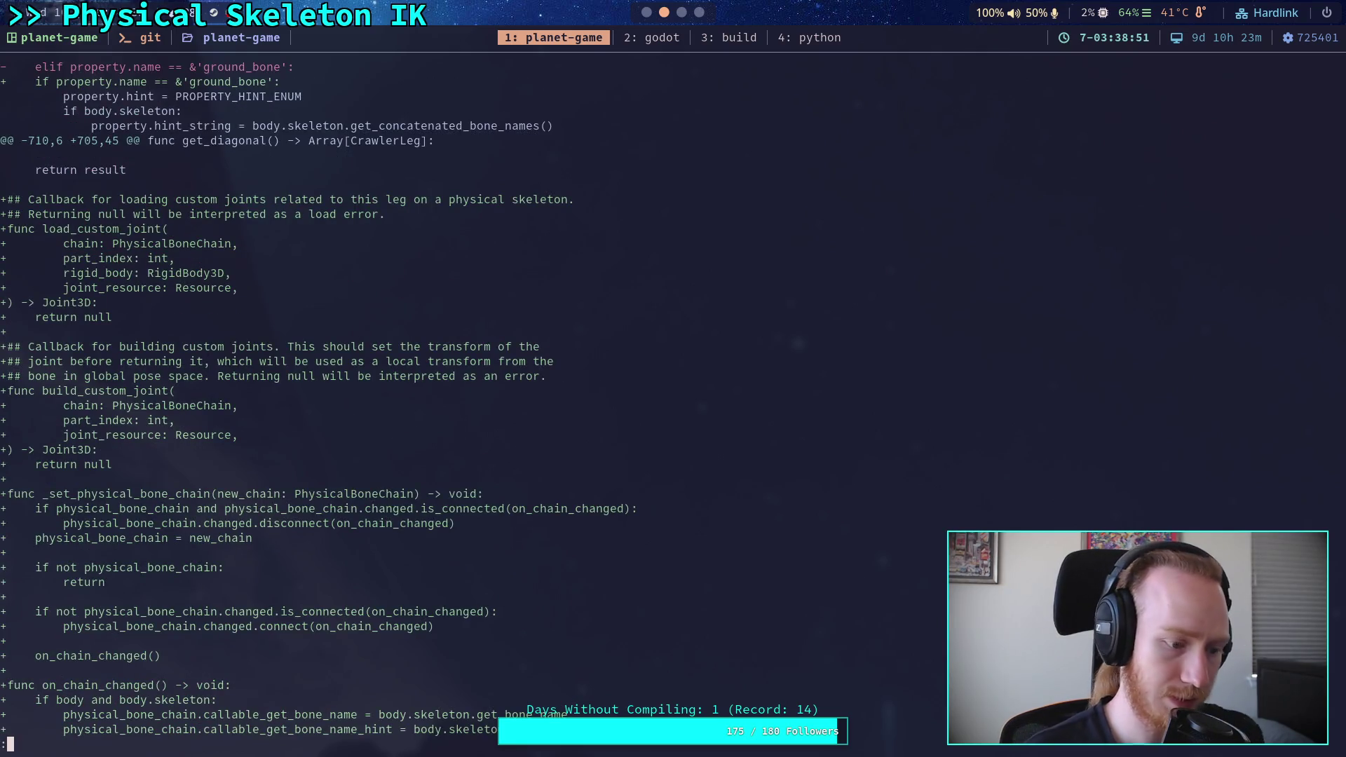
type("qgit statsus")
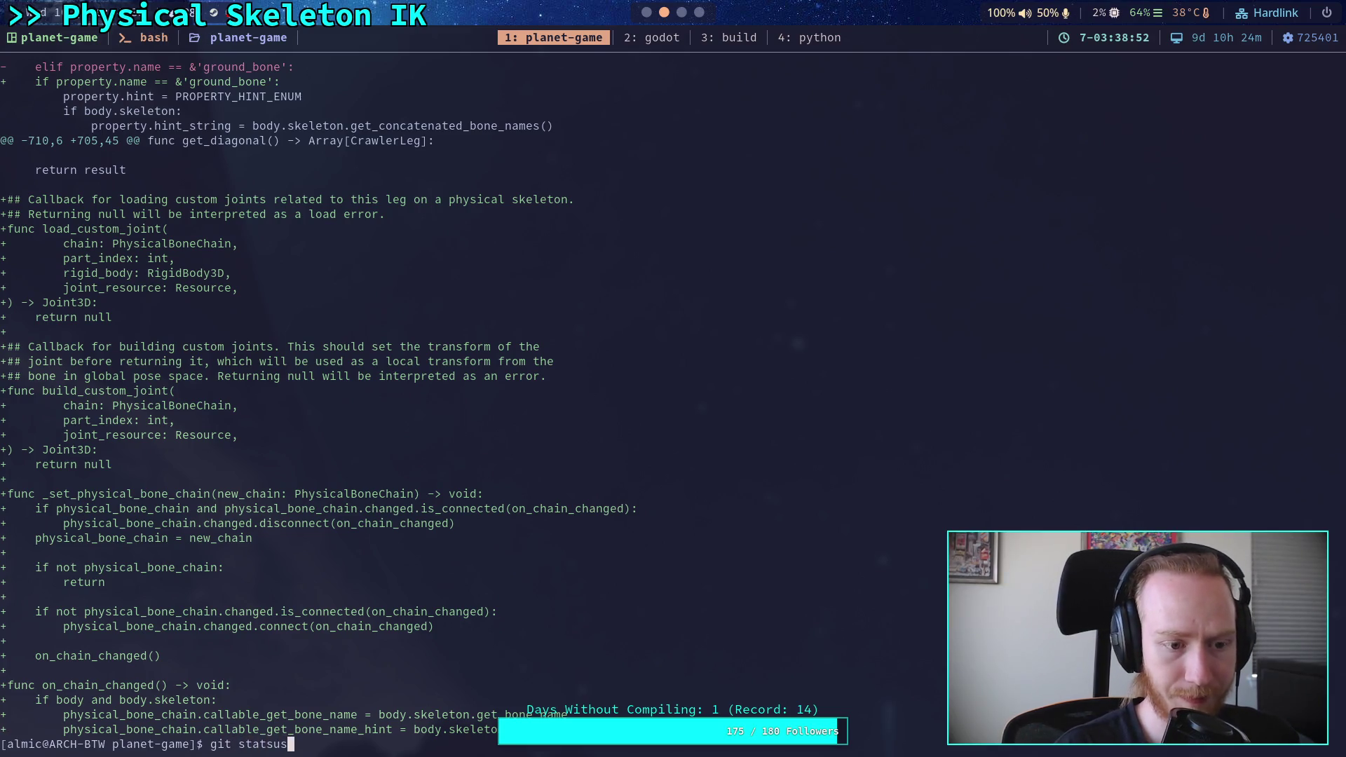
key("Return")
key("Up")
key("BackSpace")
key("BackSpace")
key("BackSpace")
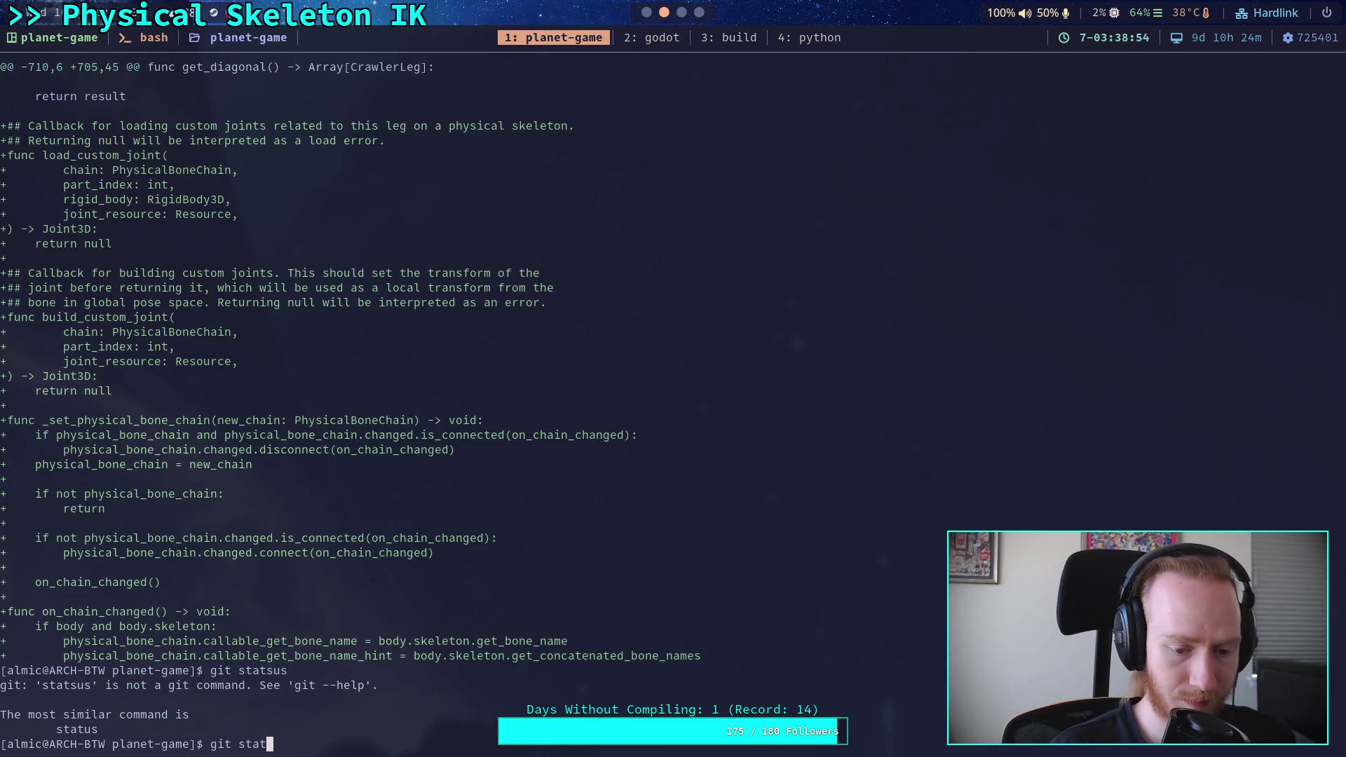
type("us")
key("Return")
Stage CrawlerCharacter.gd and CrawlerLeg.gd under crawler_bot and check the status.
type("gi")
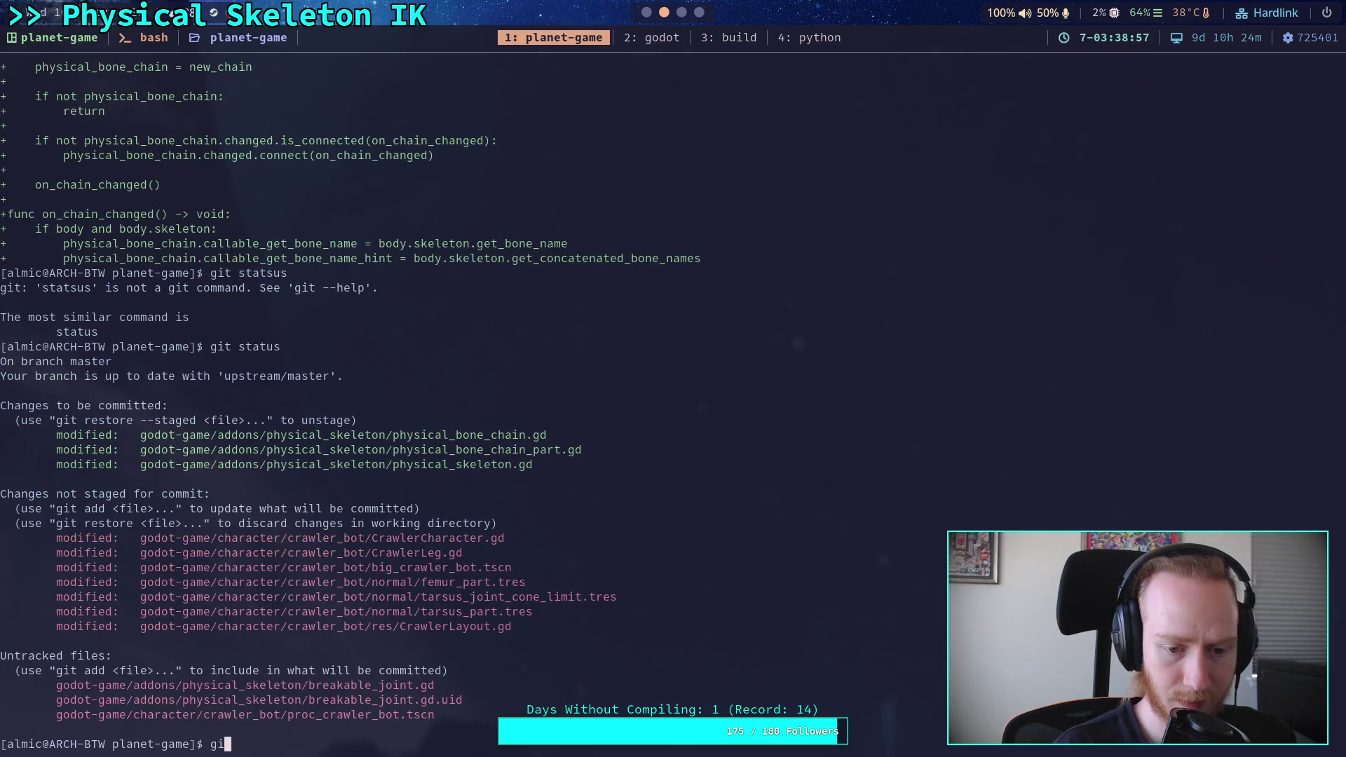
type("t add godot-game/character/")
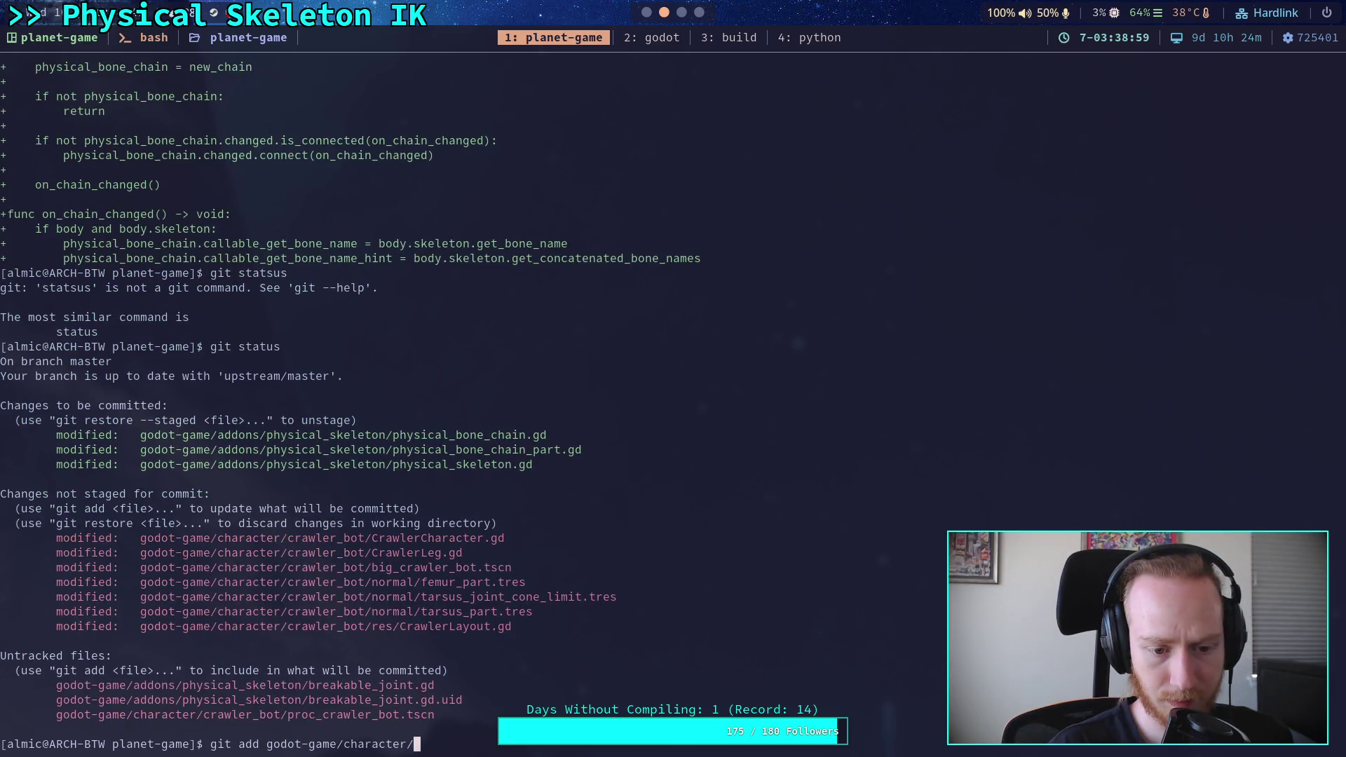
type("crawler_bot/crawler")
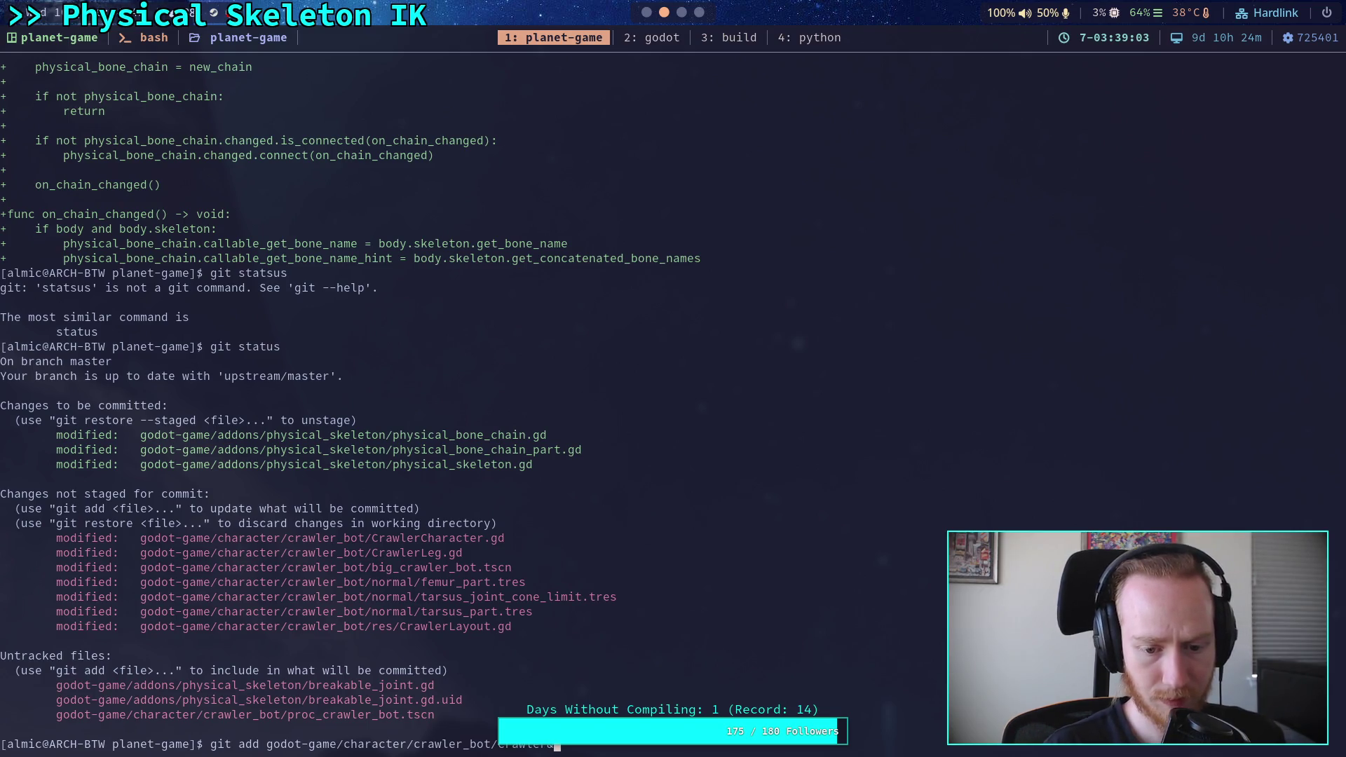
key("Return")
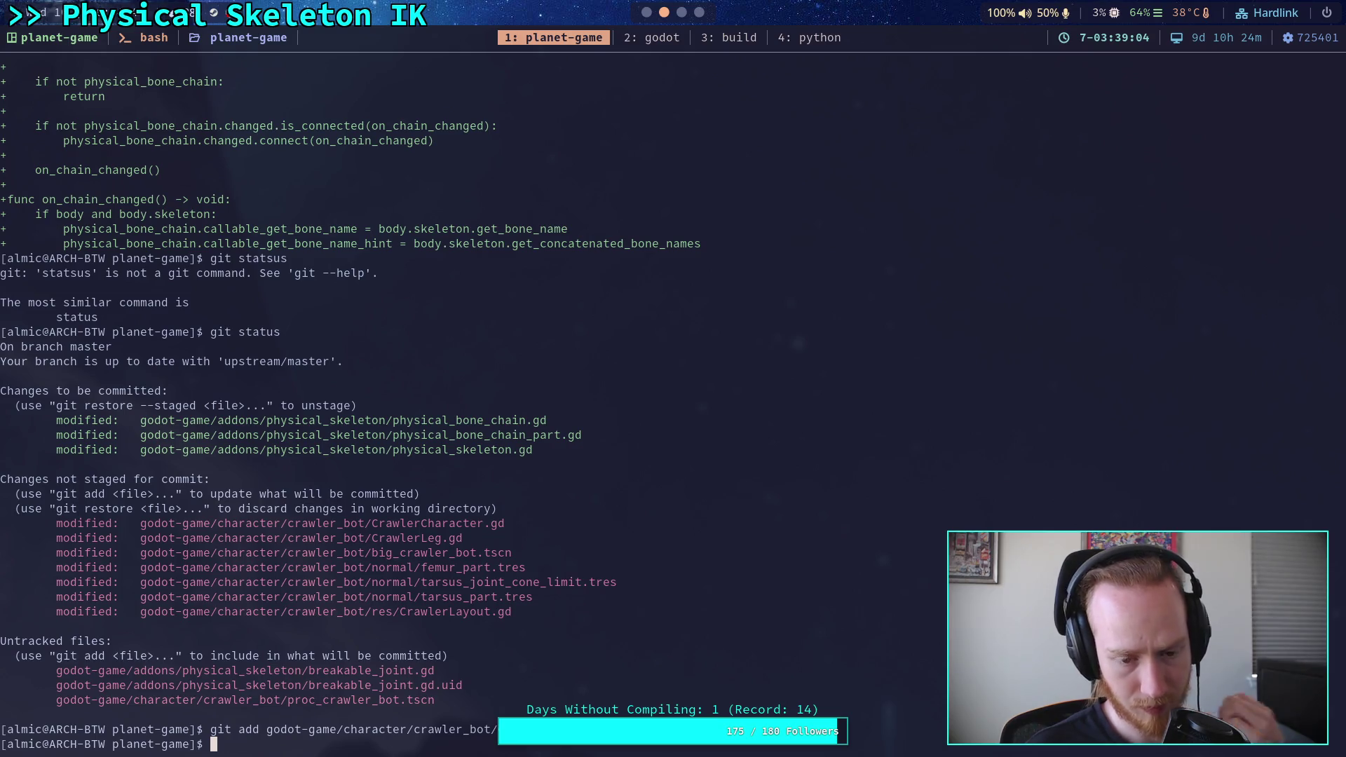
type("git status")
key("Return")
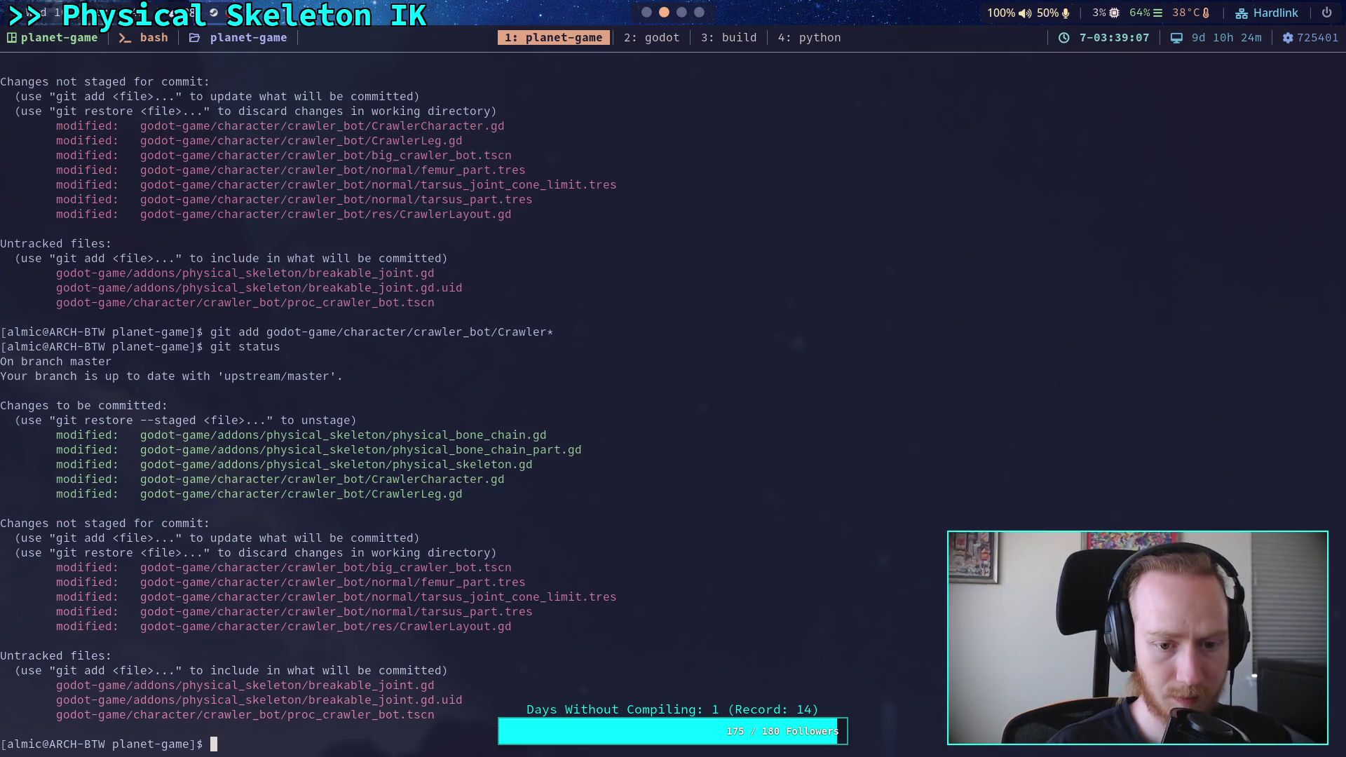
Stage every file in godot-game/character/crawler_bot/normal/ and check which changes are staged.
type("git add ")
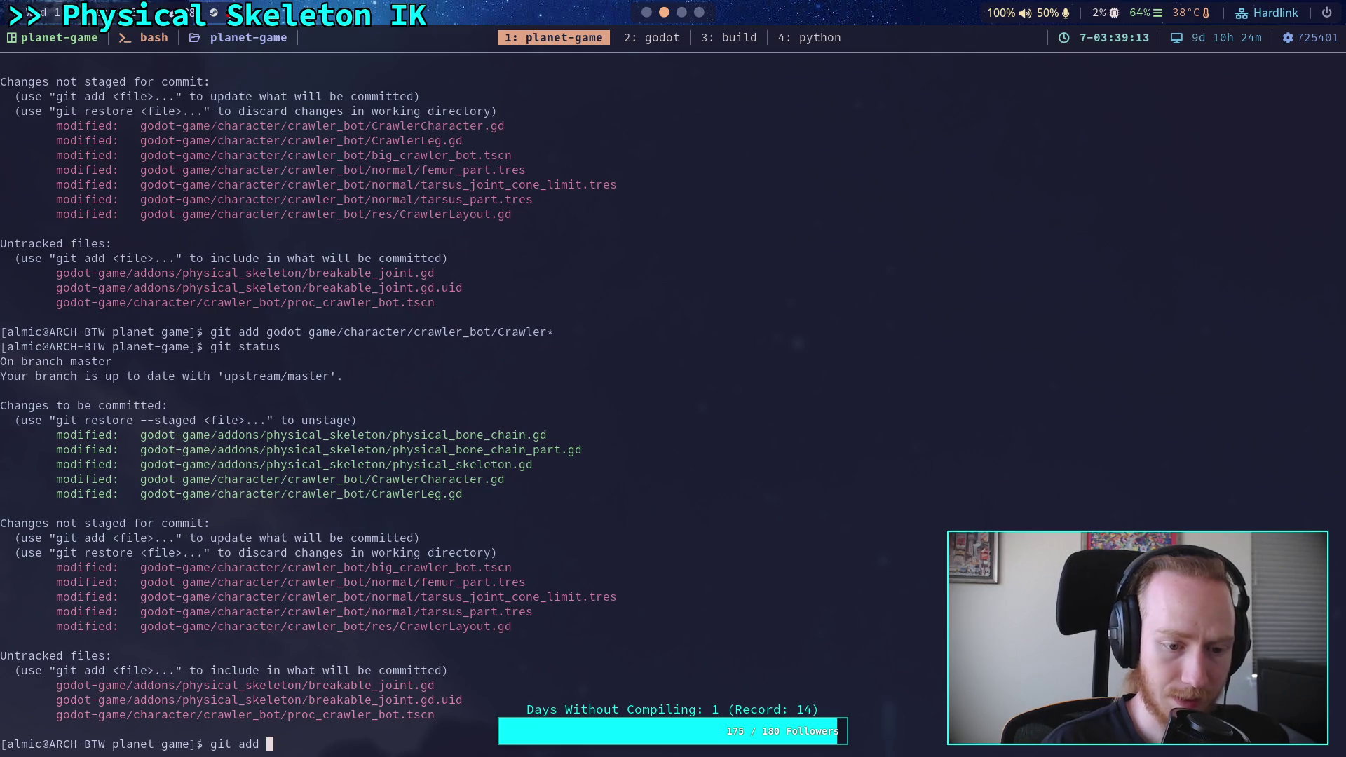
type("go")
key("Tab")
type("cha")
key("Tab")
type("cr")
key("Tab")
type("n")
key("Tab")
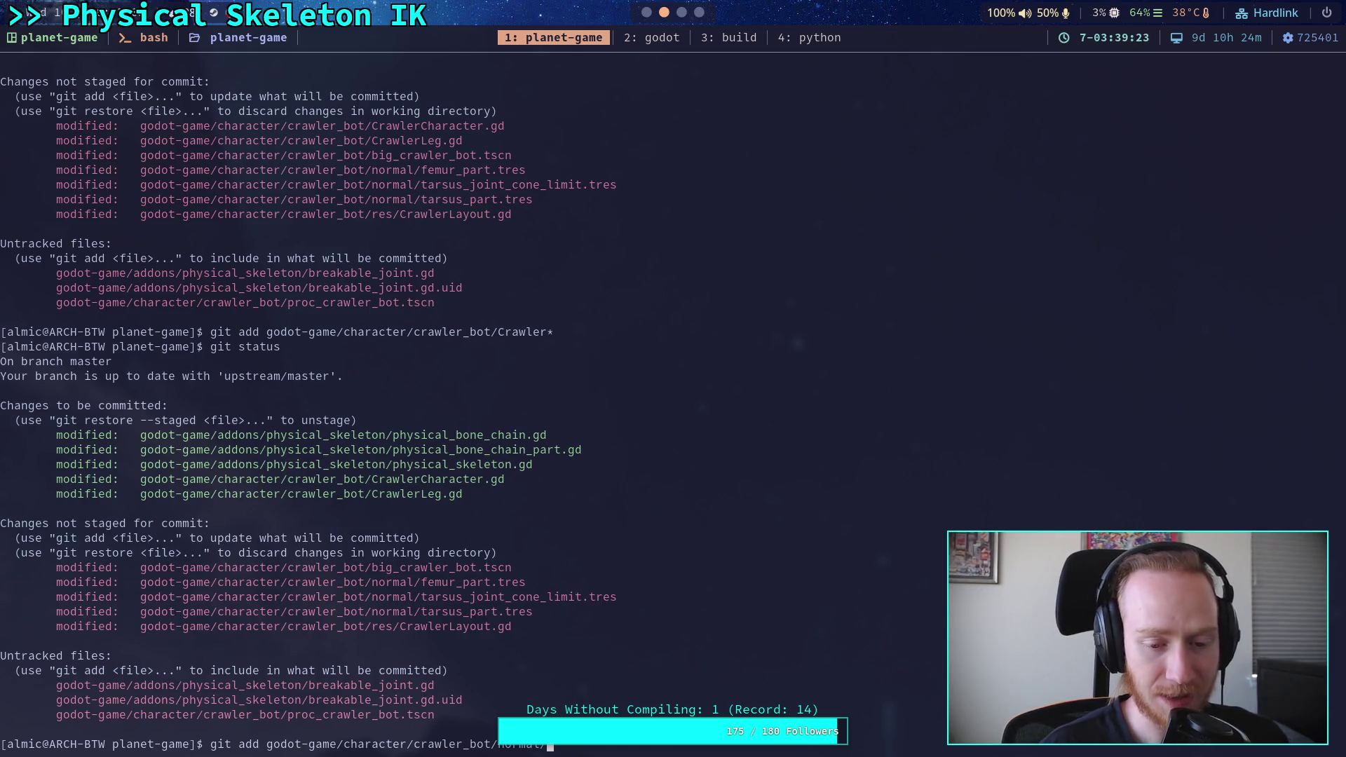
type("femur_")
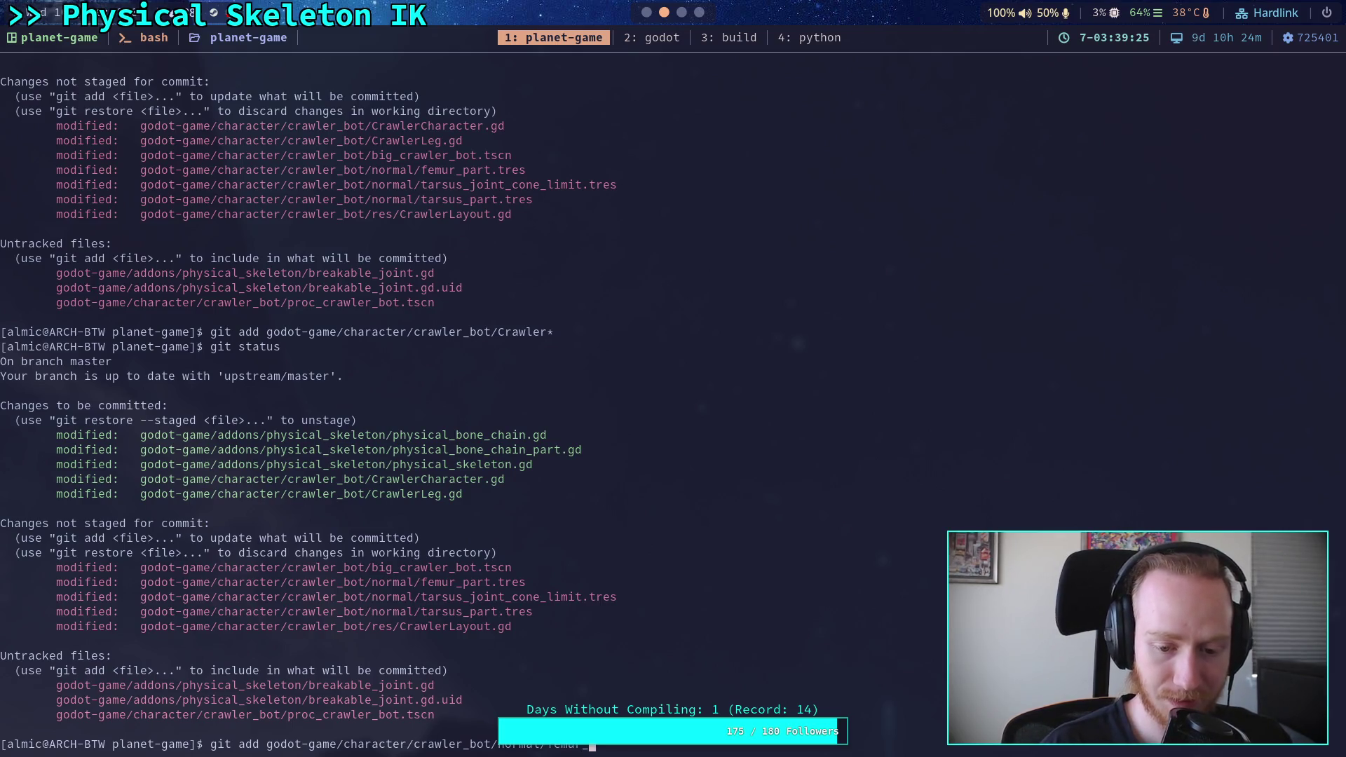
key("BackSpace")
key("BackSpace")
key("BackSpace")
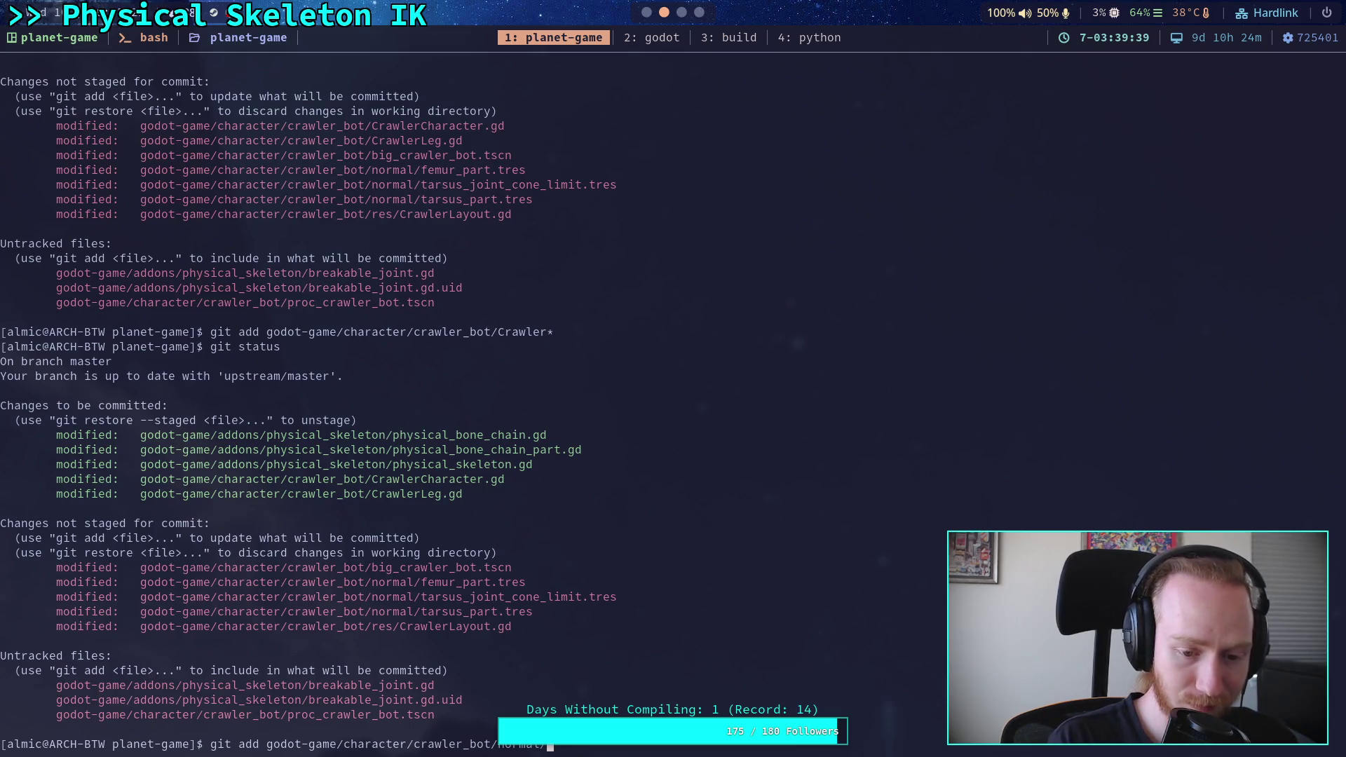
key("Return")
type("git status")
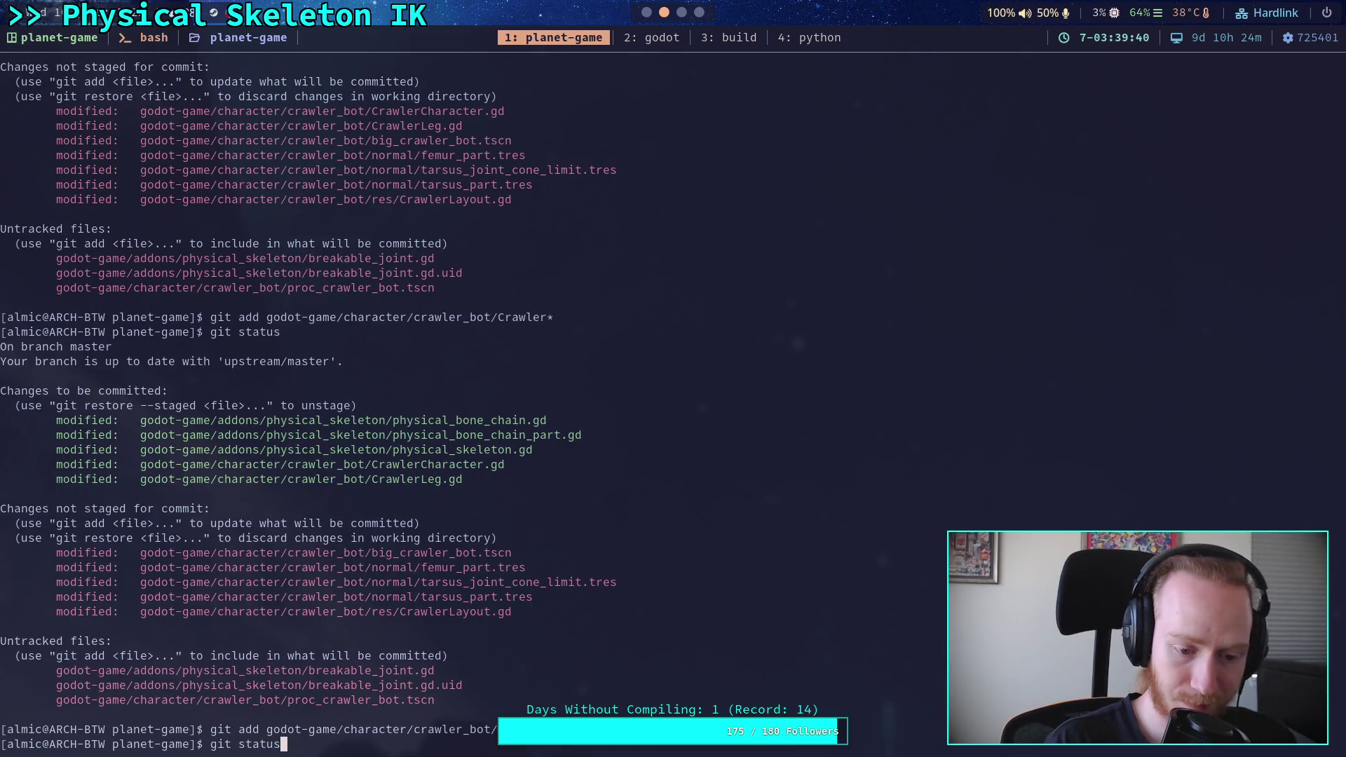
key("Return")
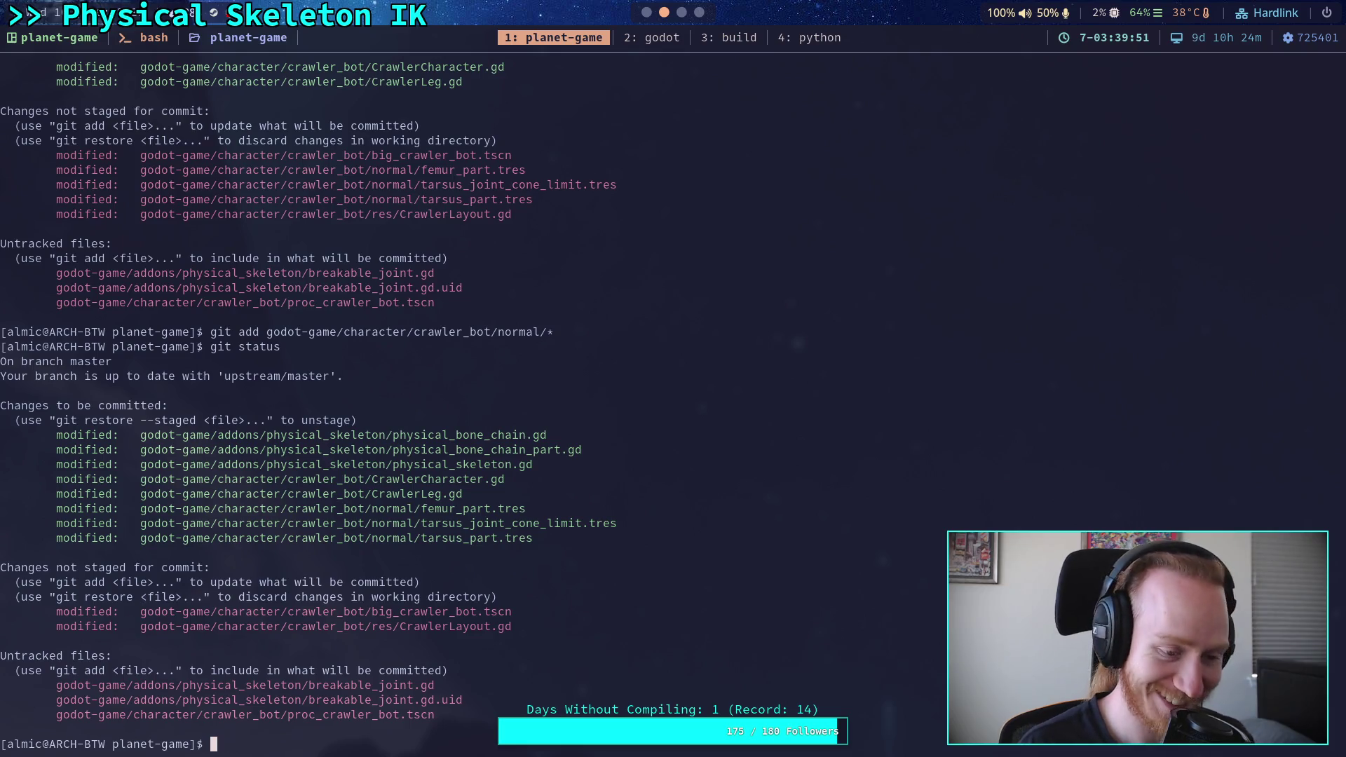
Review git status once more and run git commit to open the message editor.
type("git status")
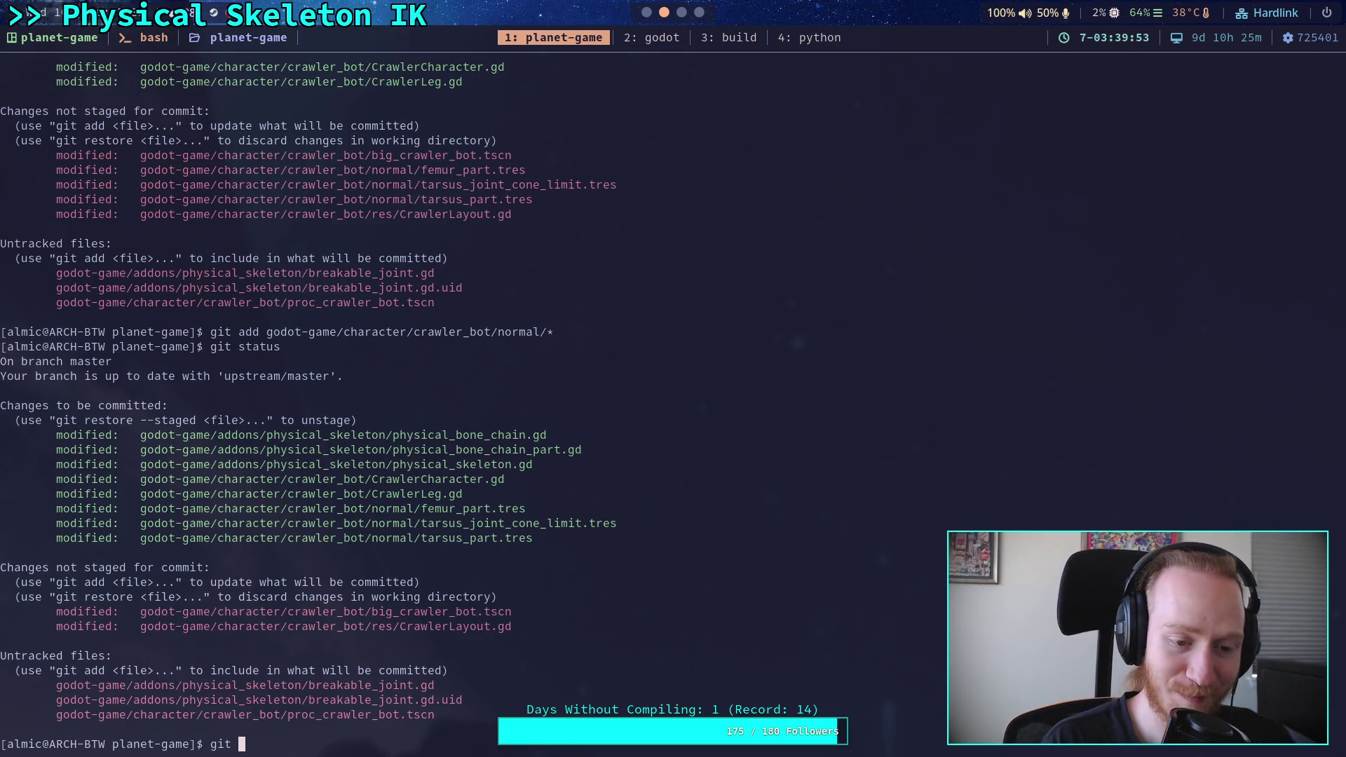
key("Return")
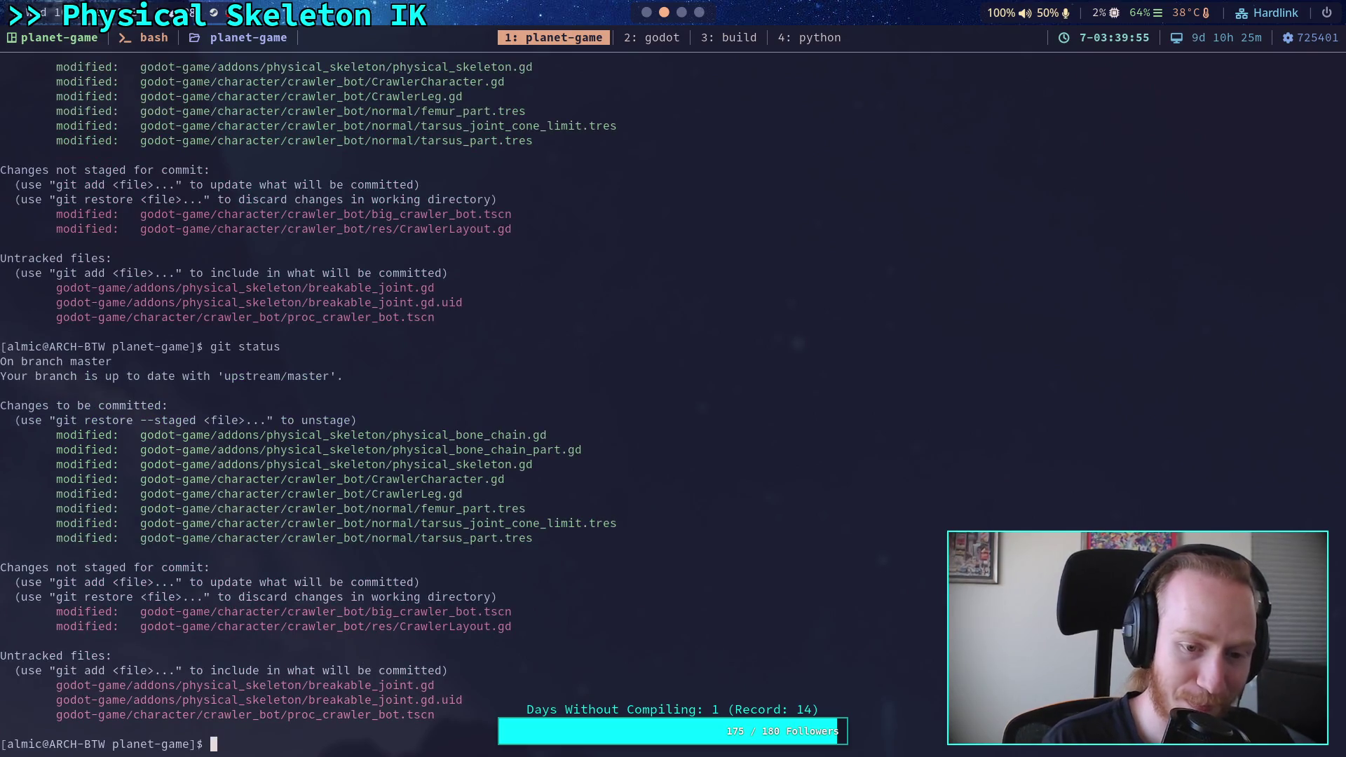
type("git")
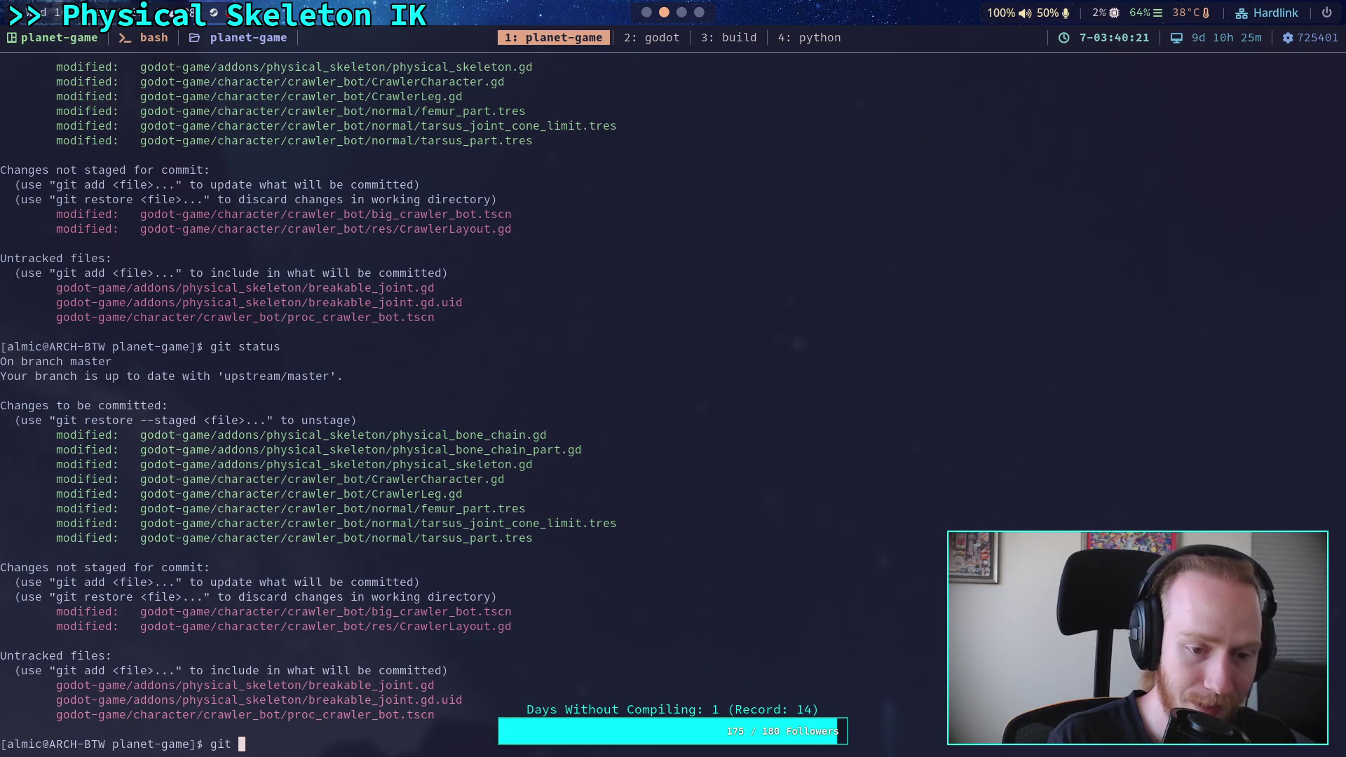
type("commit")
key("Return")
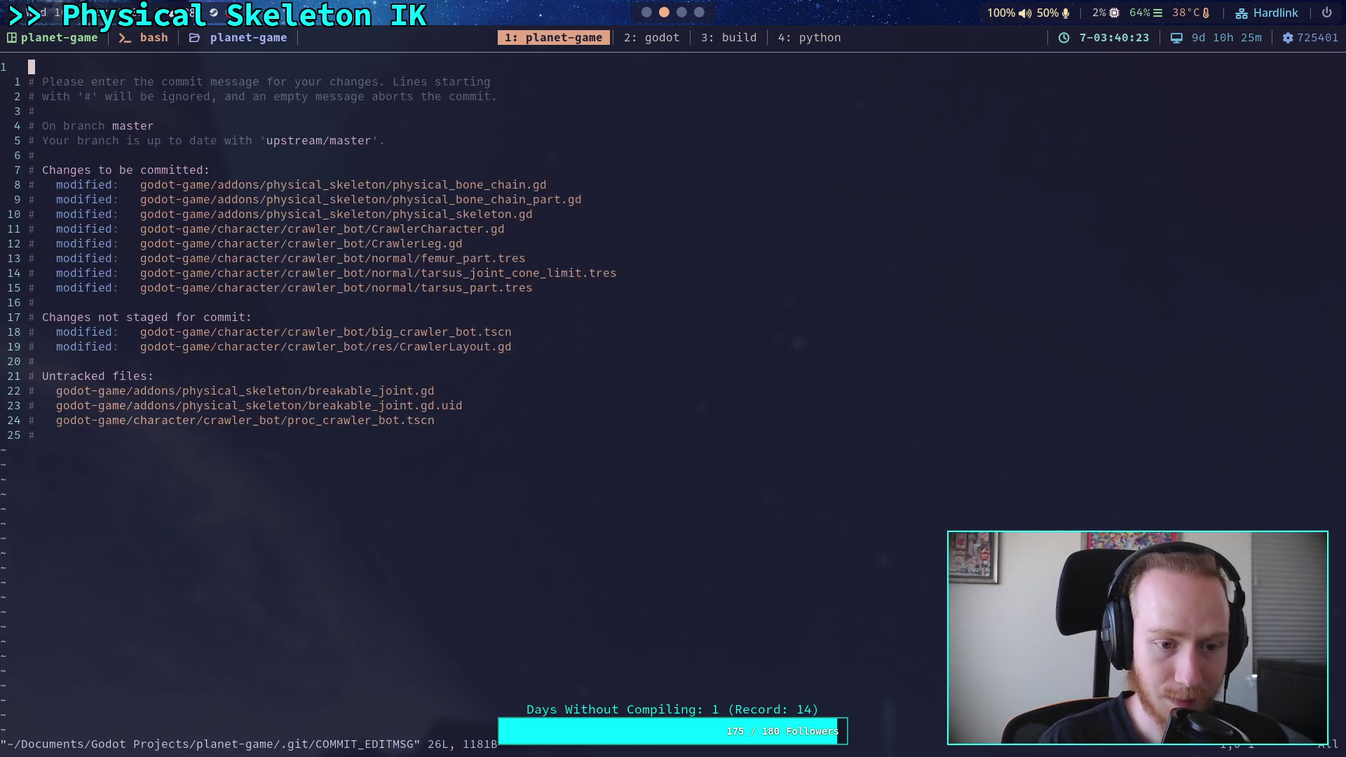
Write 'Work on physical skeleton resources and loading' with bullet '- More progress on loading physical bone chains', then :wq.
type("OWork on ")
type("physic")
type("al ske")
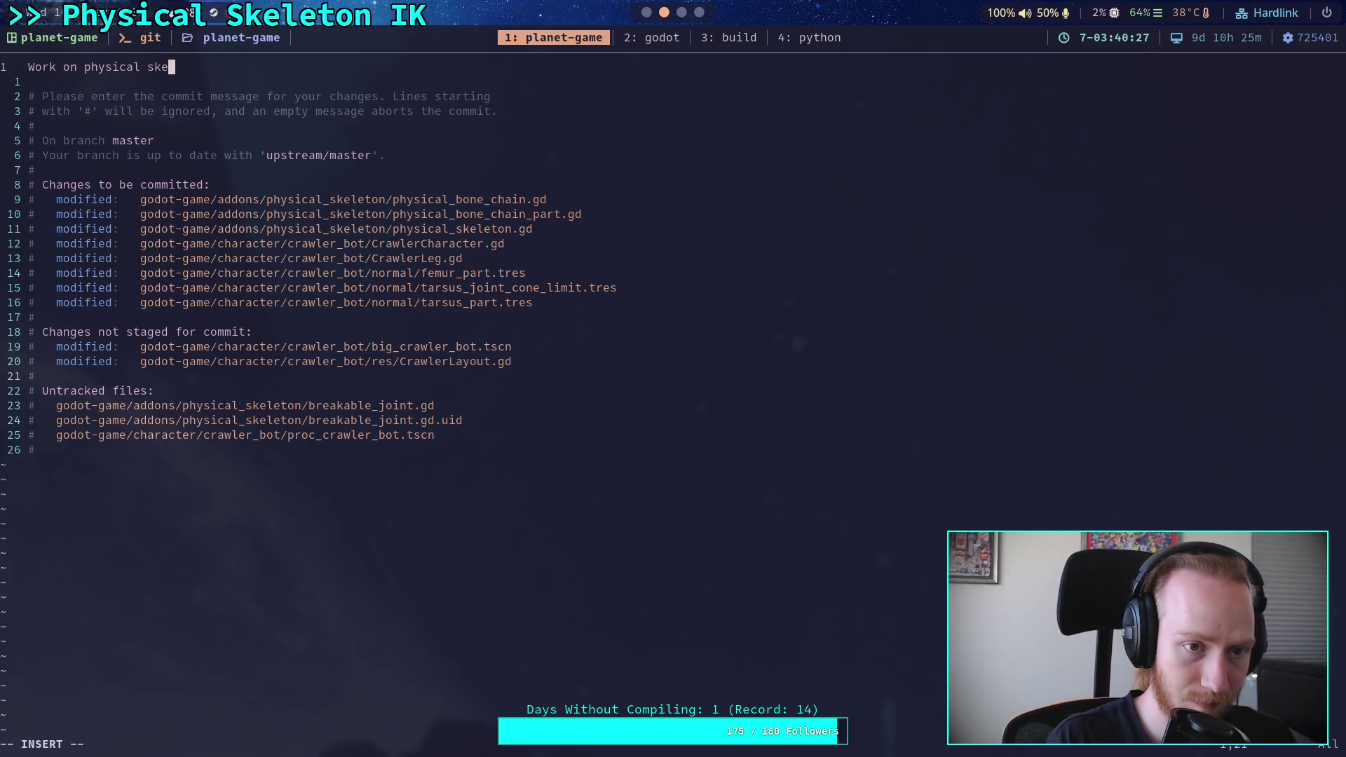
type("leton resources and loading")
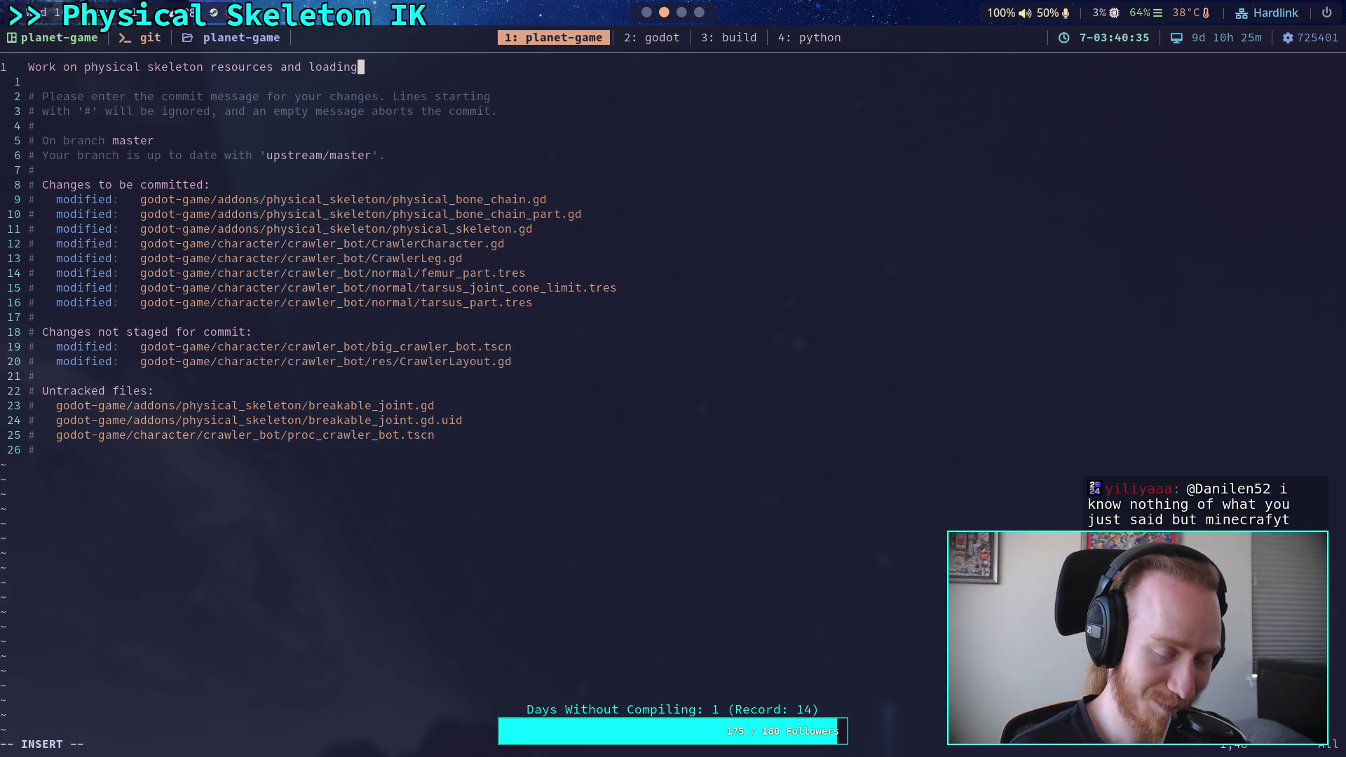
key("Return")
key("Return")
type("-")
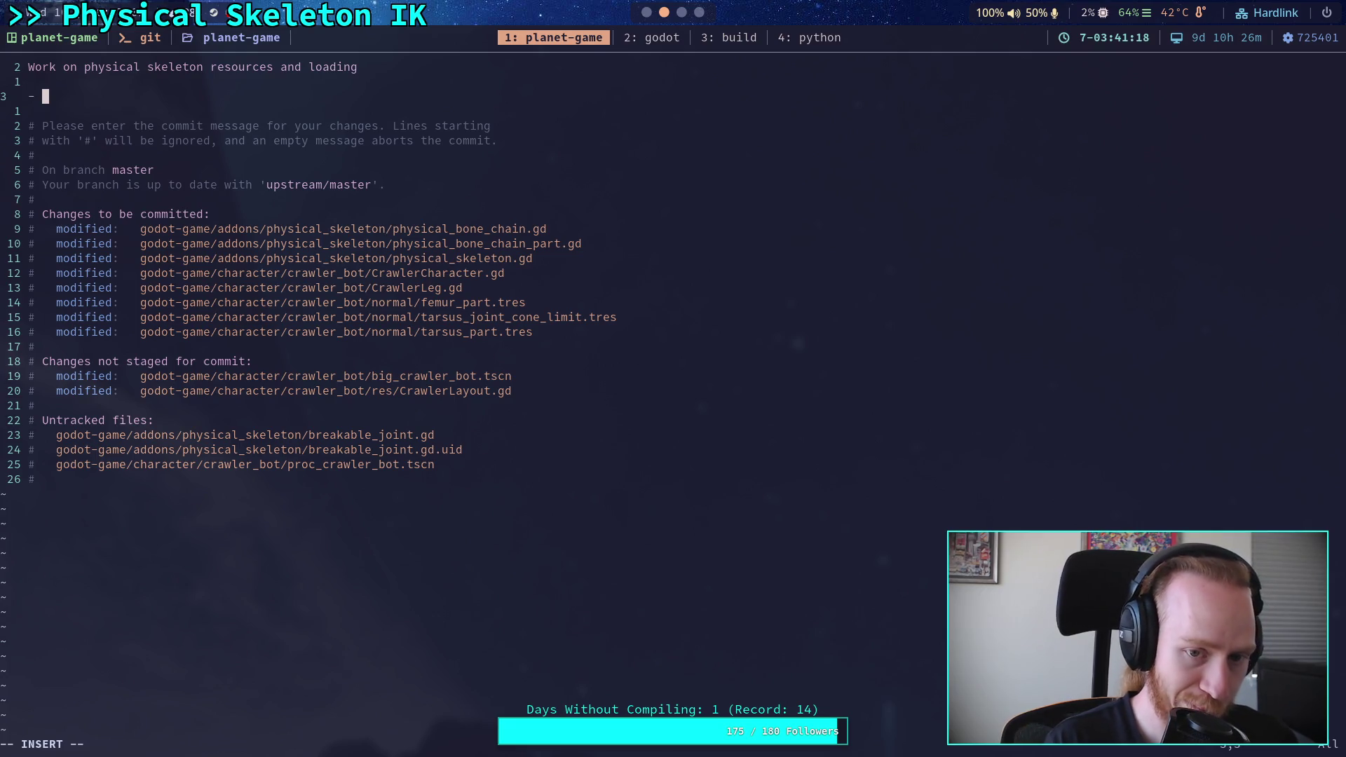
type("More pr")
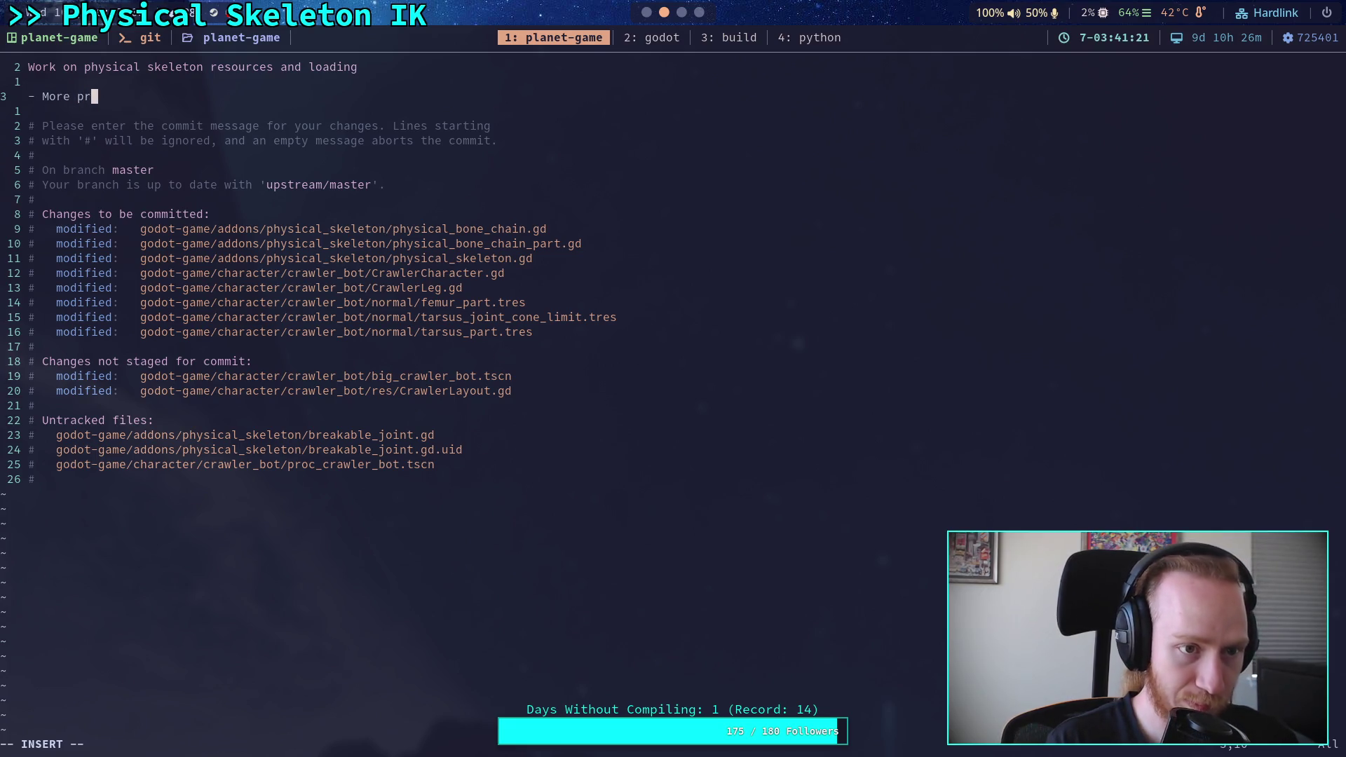
type("ogress ")
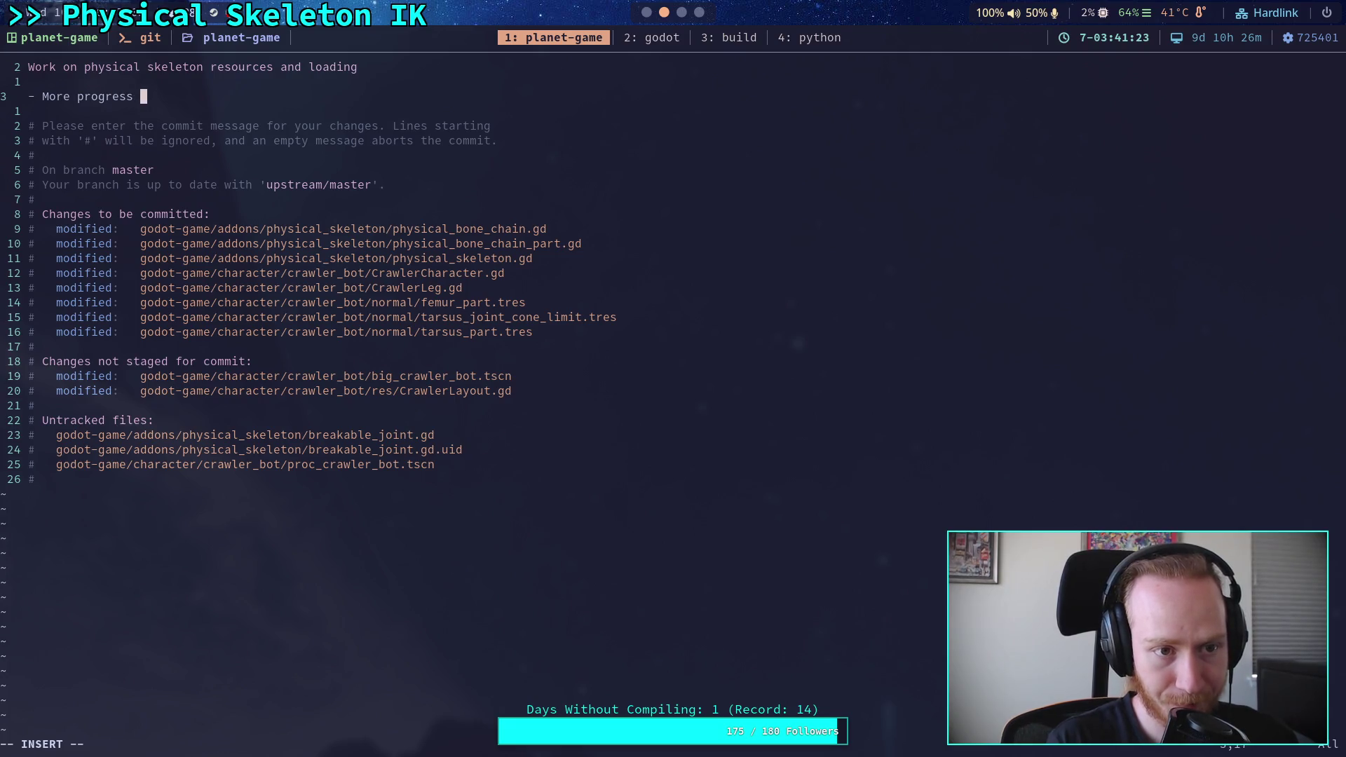
type("on loadi")
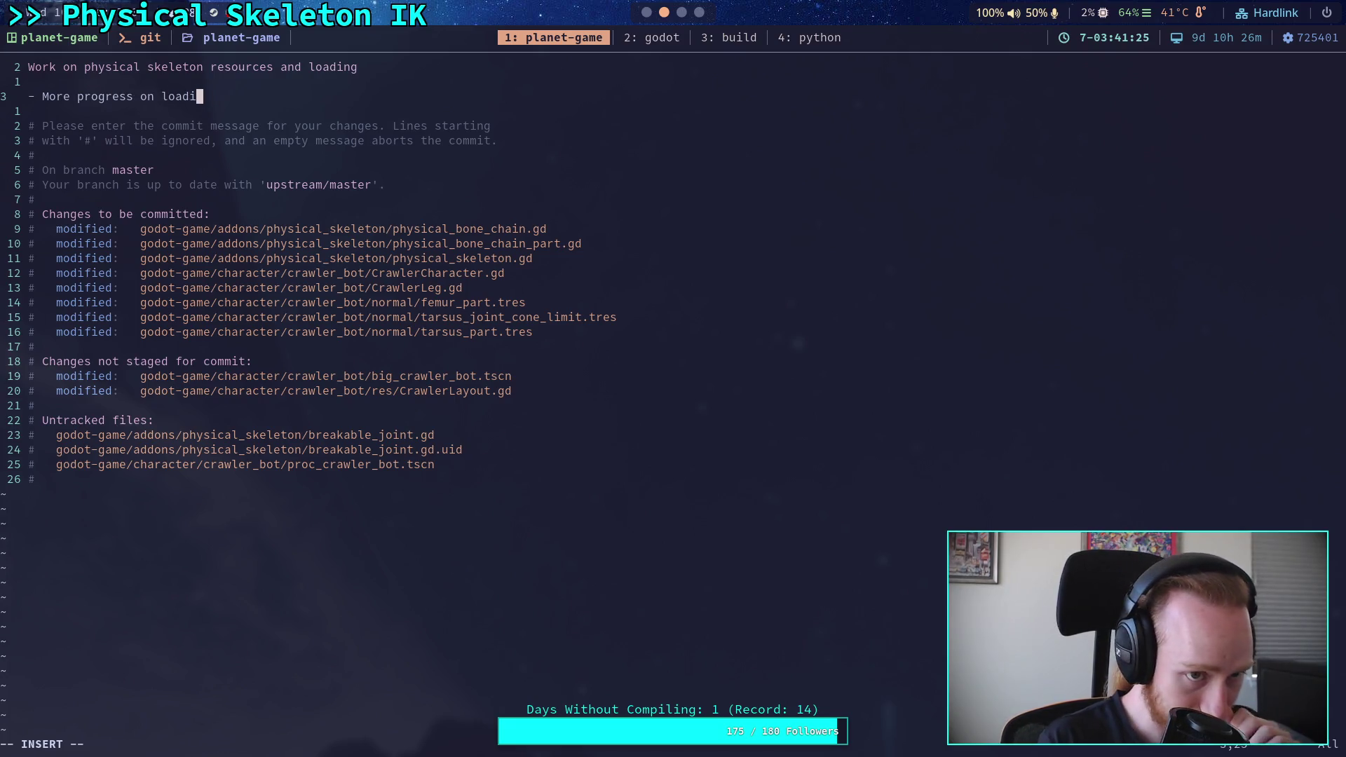
type("ng physical bone chains")
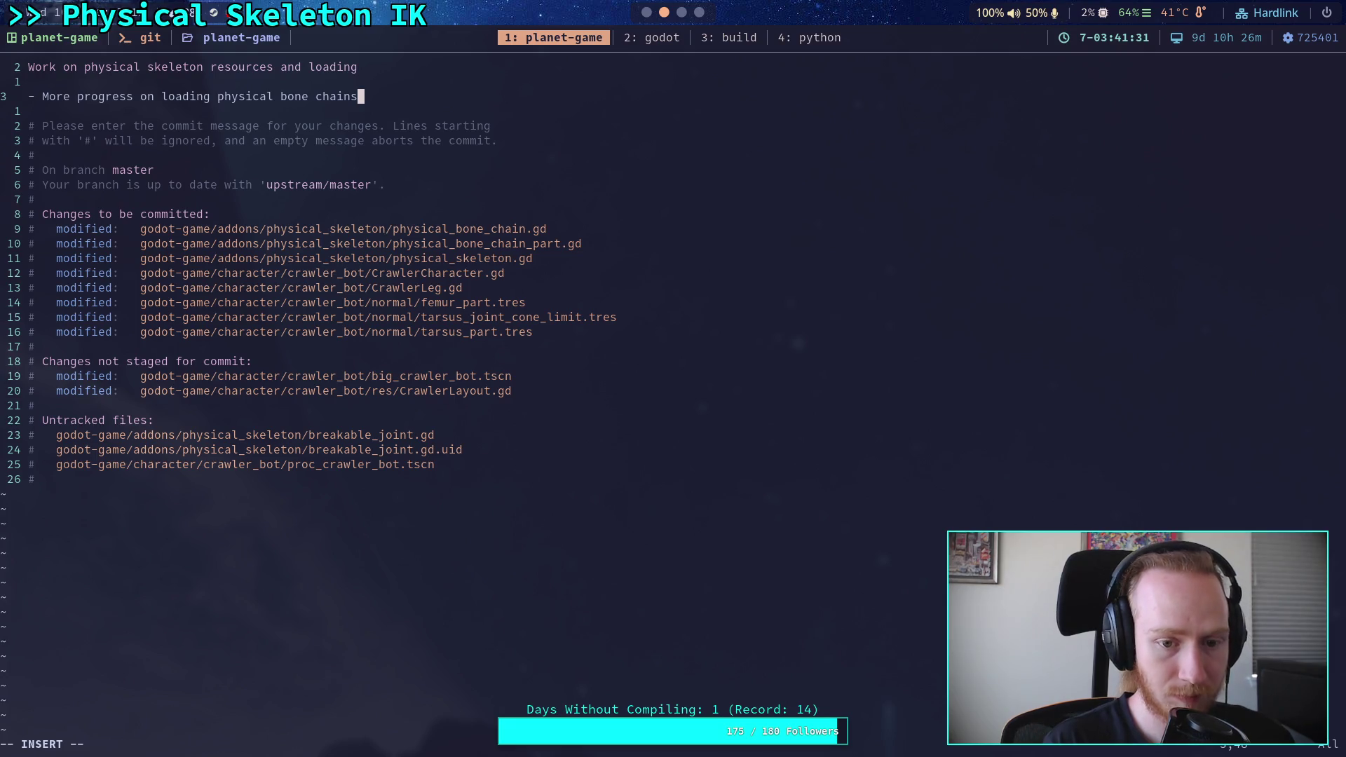
key("Escape")
type(":w")
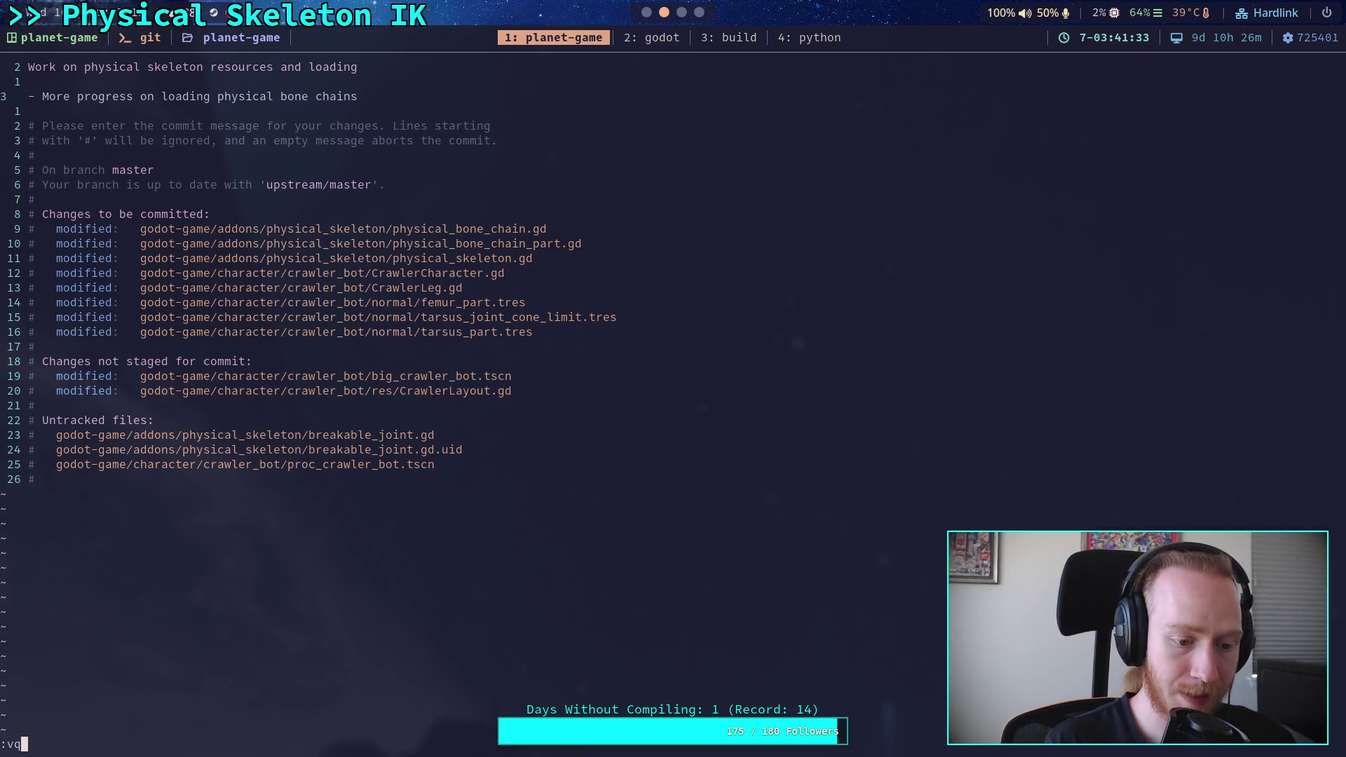
type("q")
key("Return")
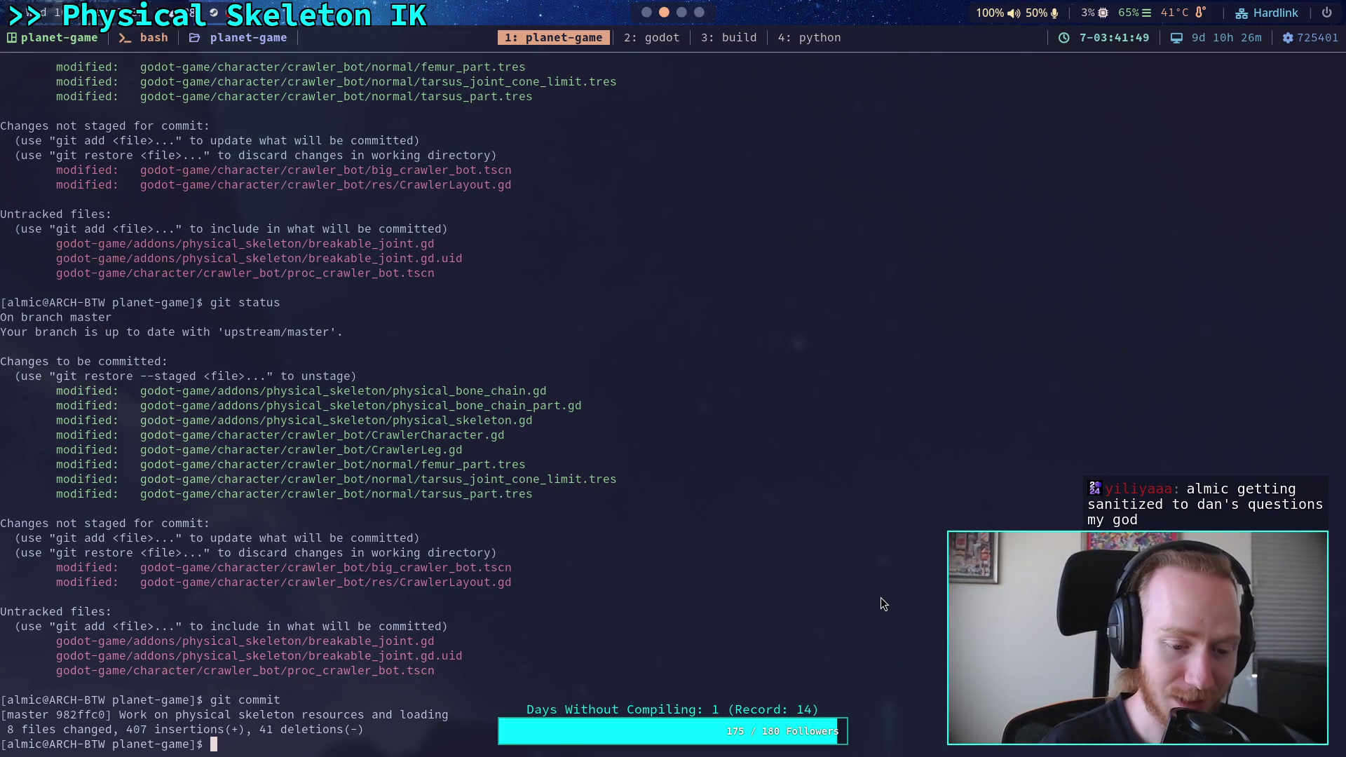
Push commit 982ffc0 to the remote master branch with git push.
type("git push")
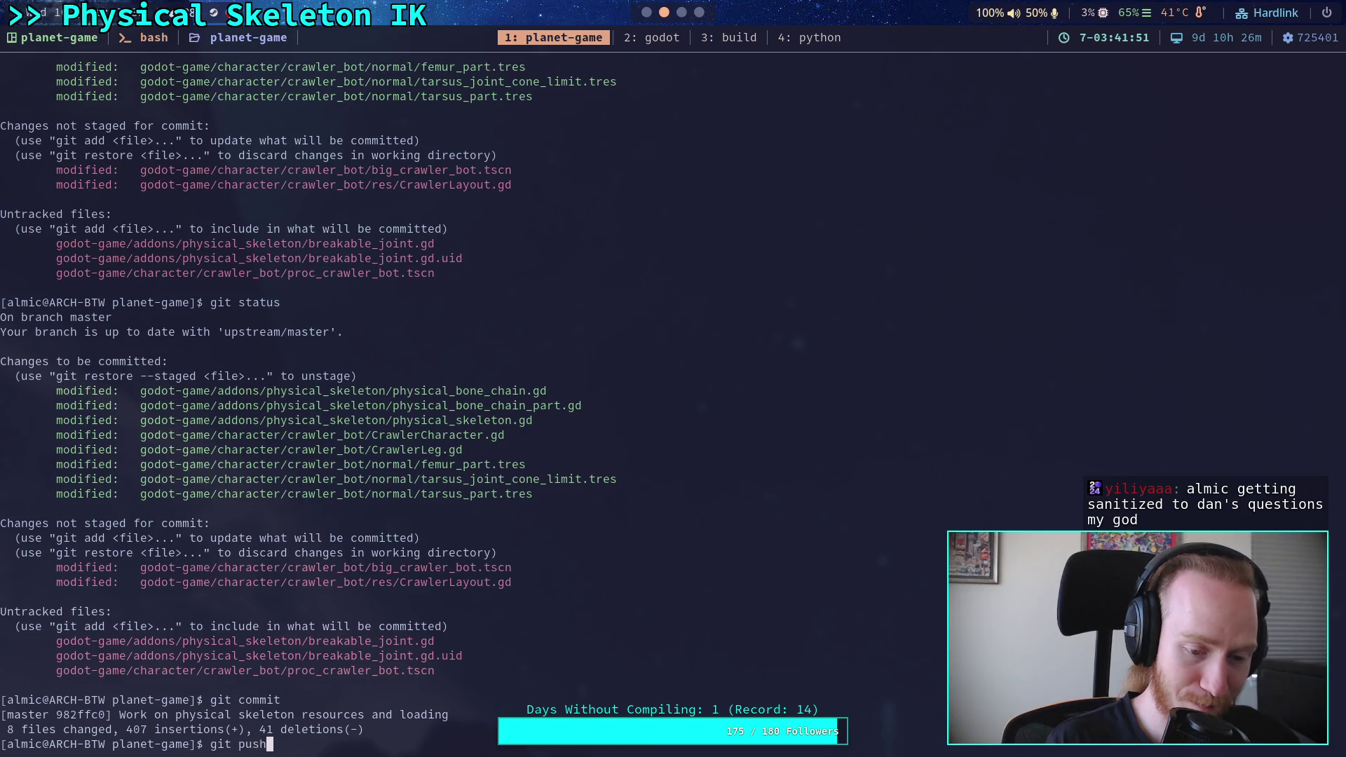
key("Return")
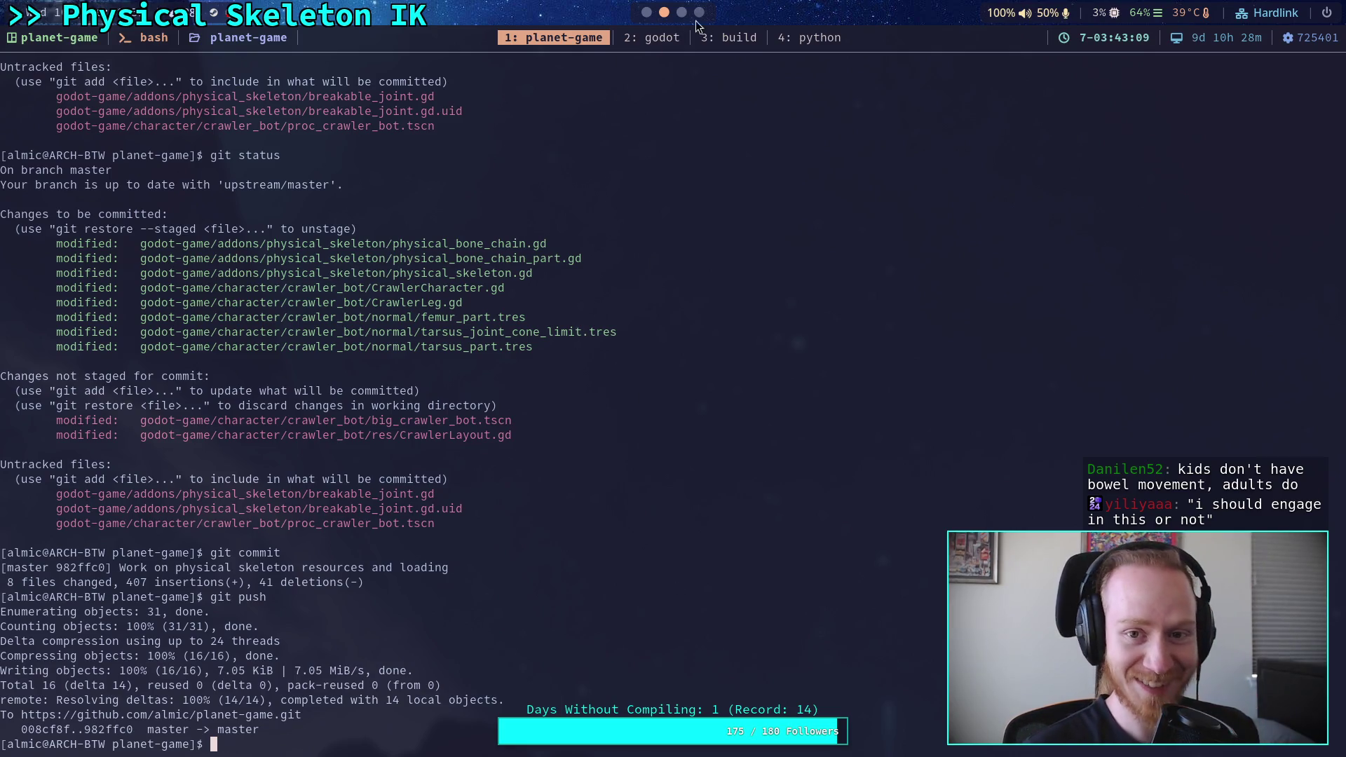
Cycle through the workspaces from the Godot editor over to the browser.
left_click(646, 13)
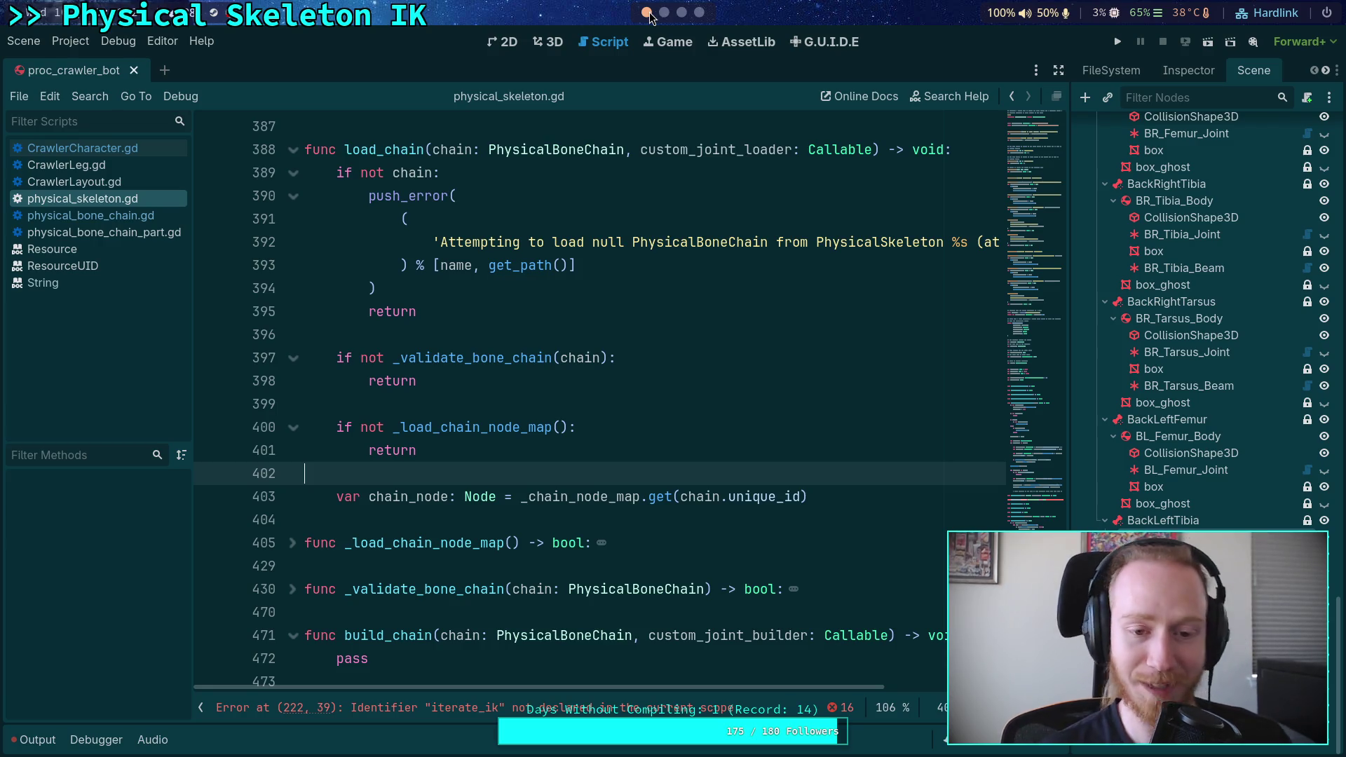
scroll(686, 21, "down", 2)
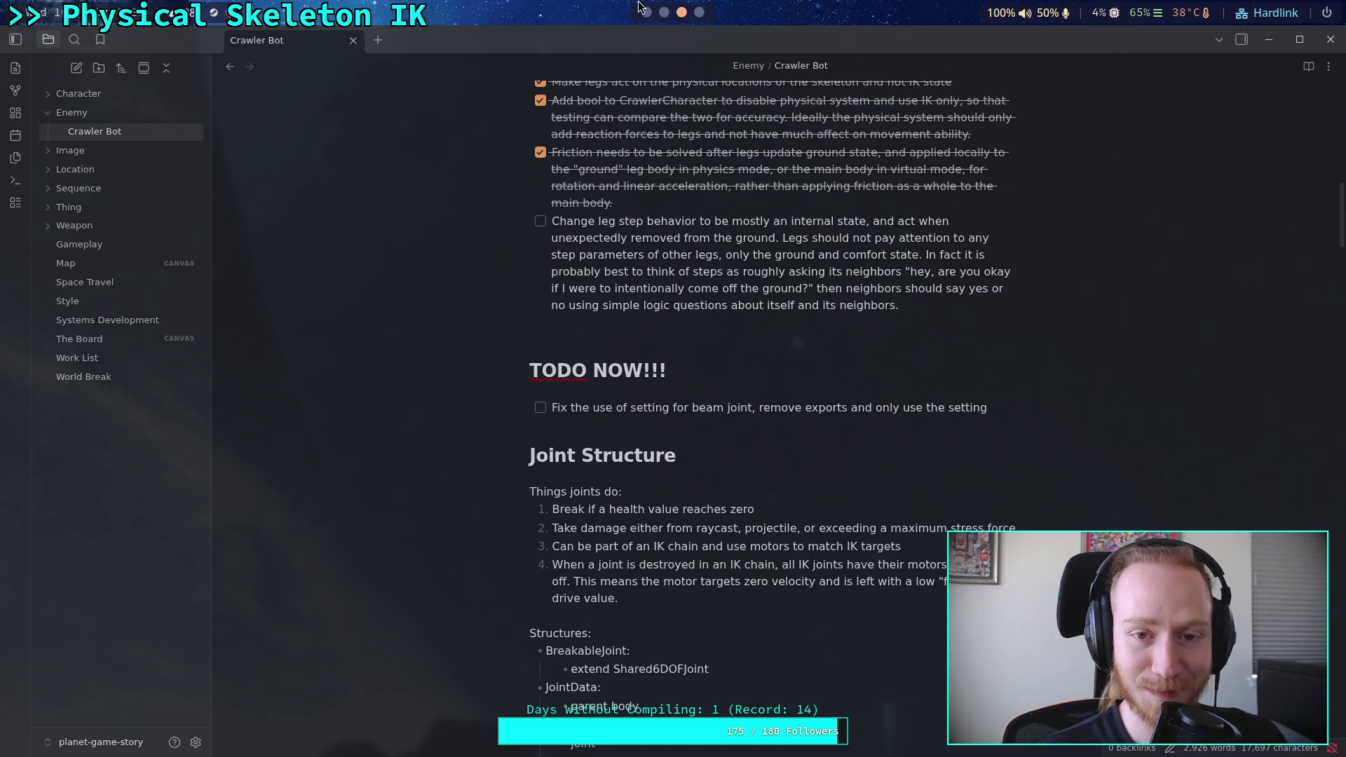
left_click(648, 14)
left_click(664, 13)
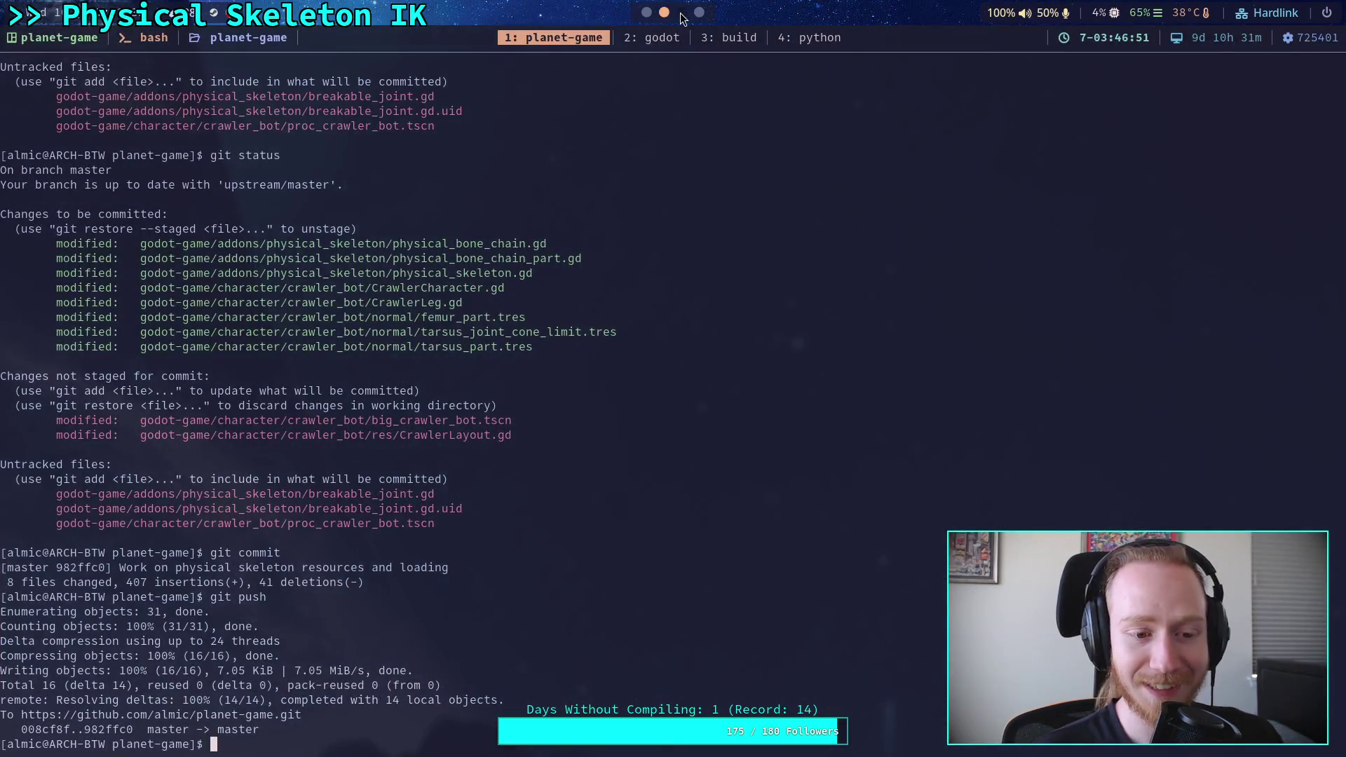
left_click(681, 13)
left_click(699, 12)
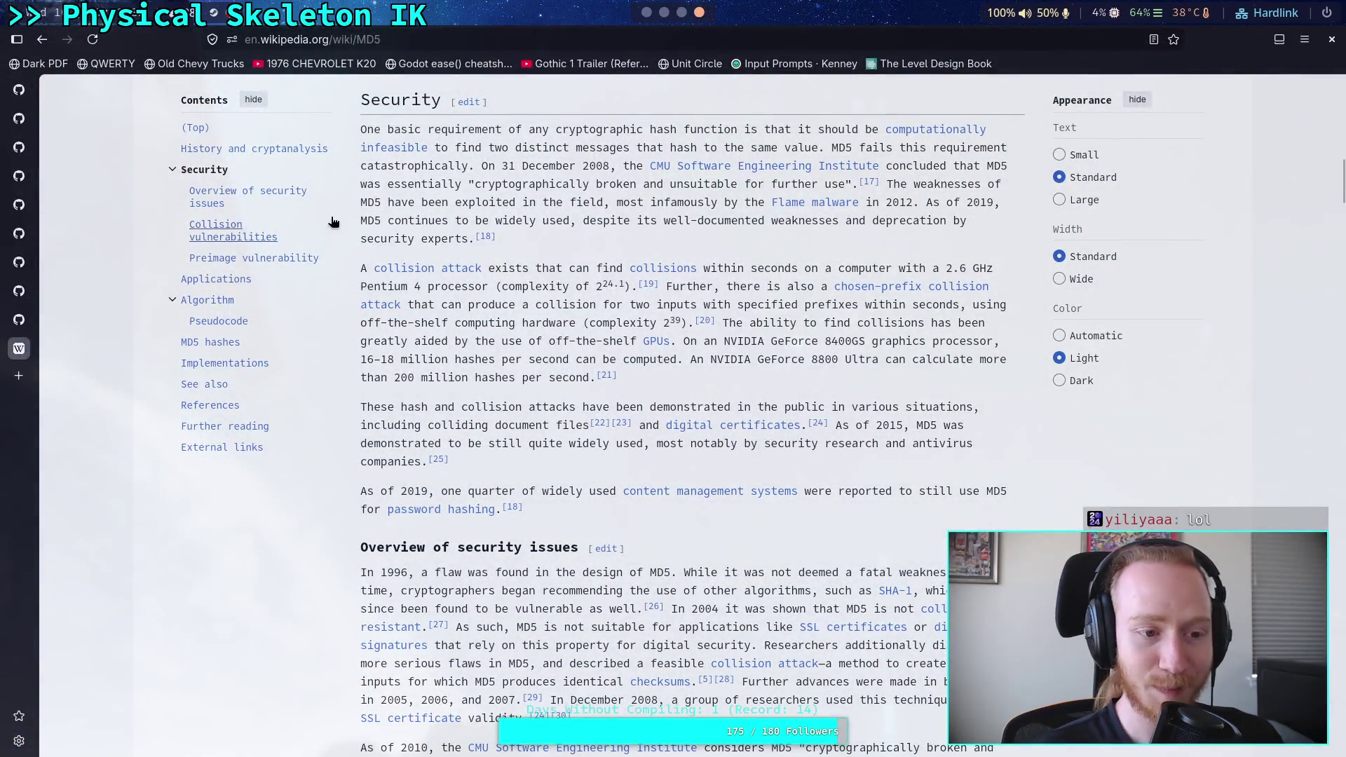
Open godot-proposals discussion #9758 on automatic emit_changed() and scroll up to its first post.
left_click(21, 119)
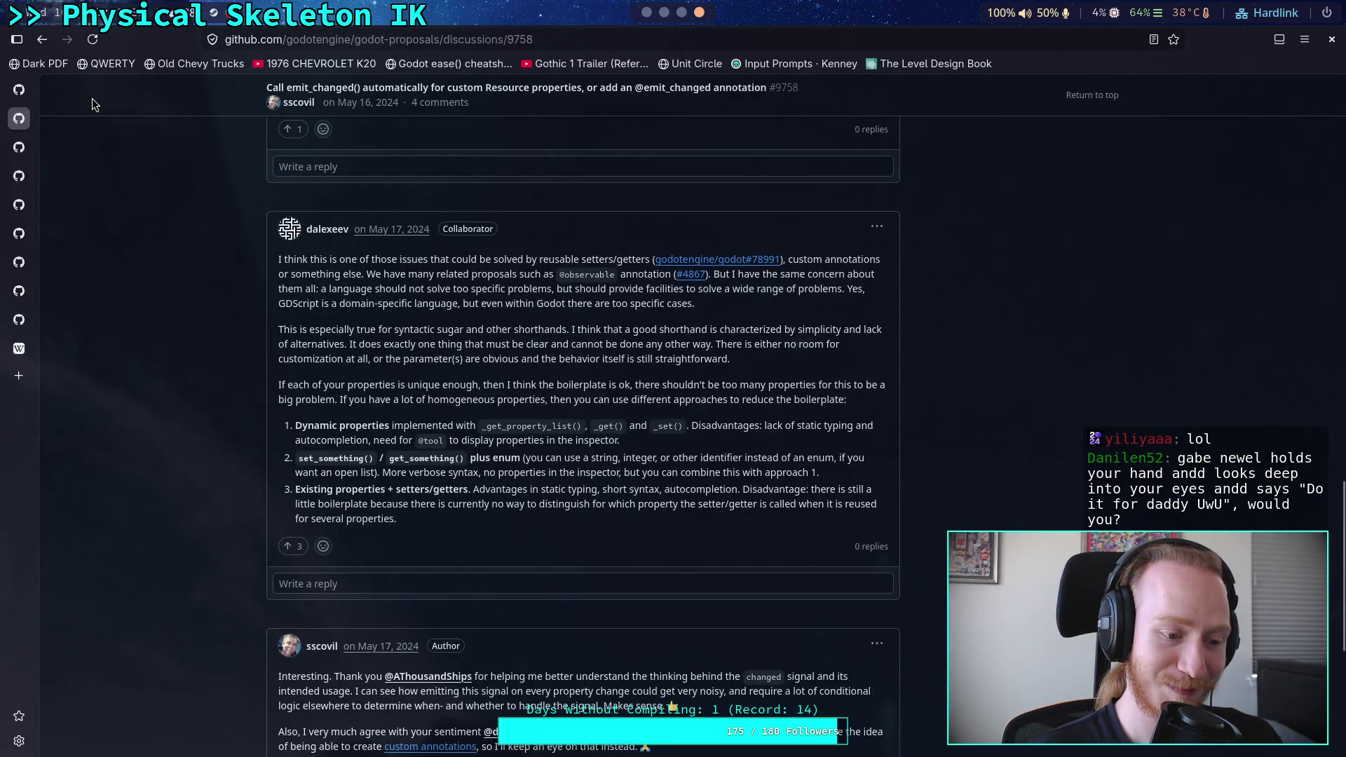
mouse_move(21, 90)
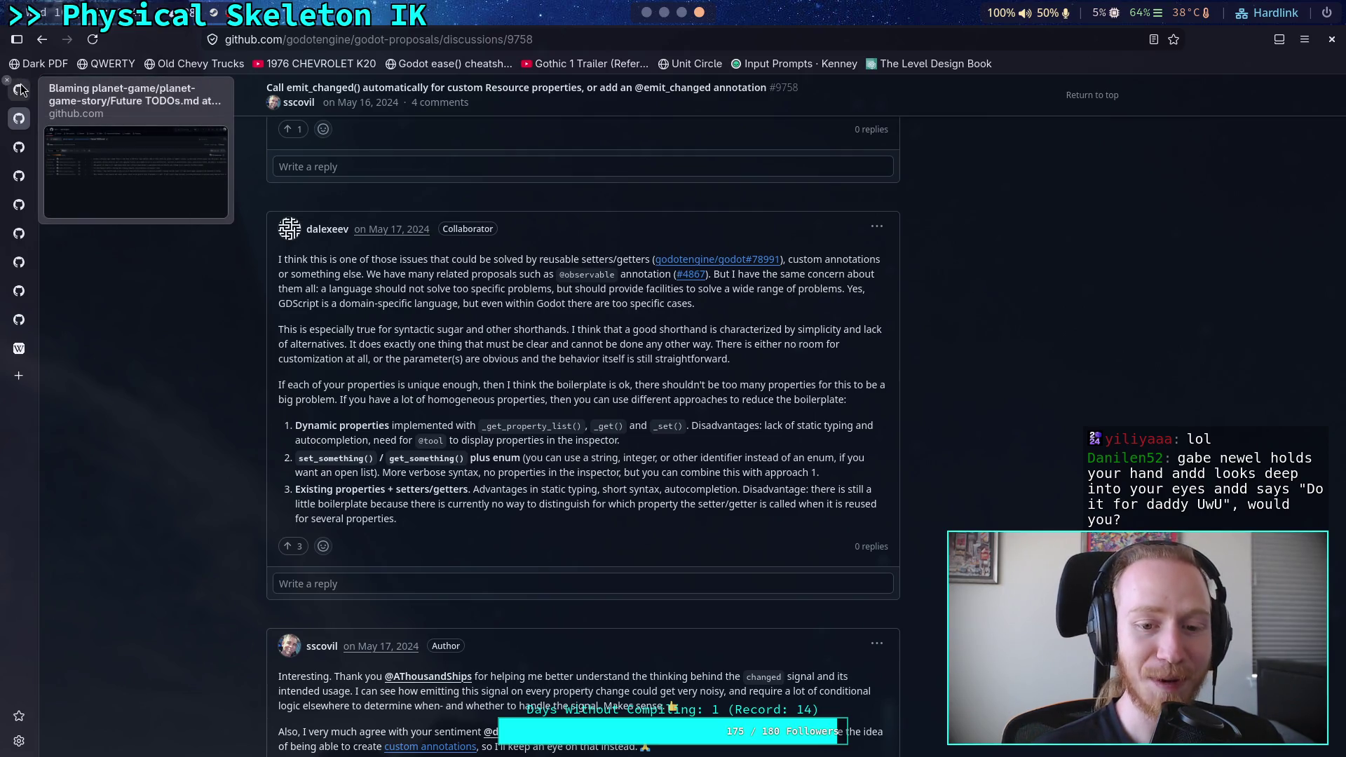
scroll(231, 309, "up", 10)
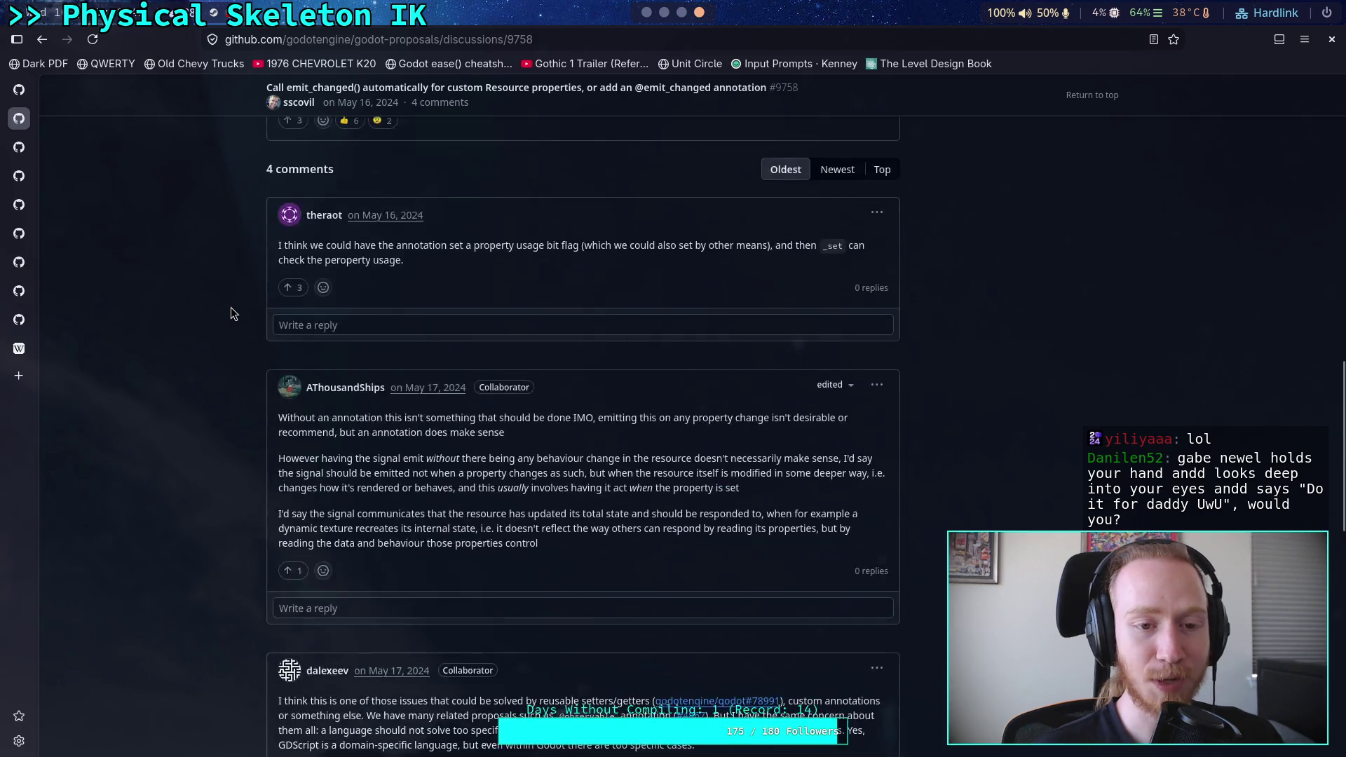
scroll(240, 357, "up", 5)
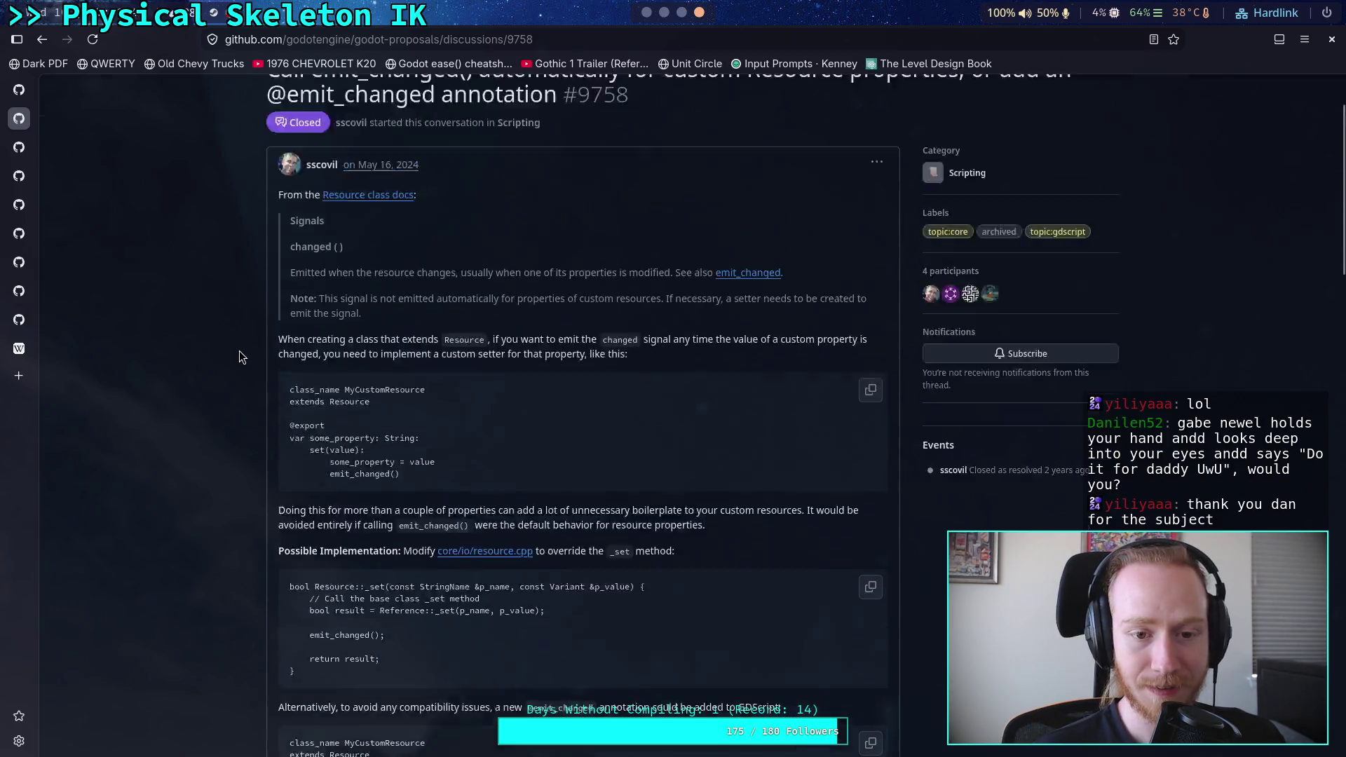